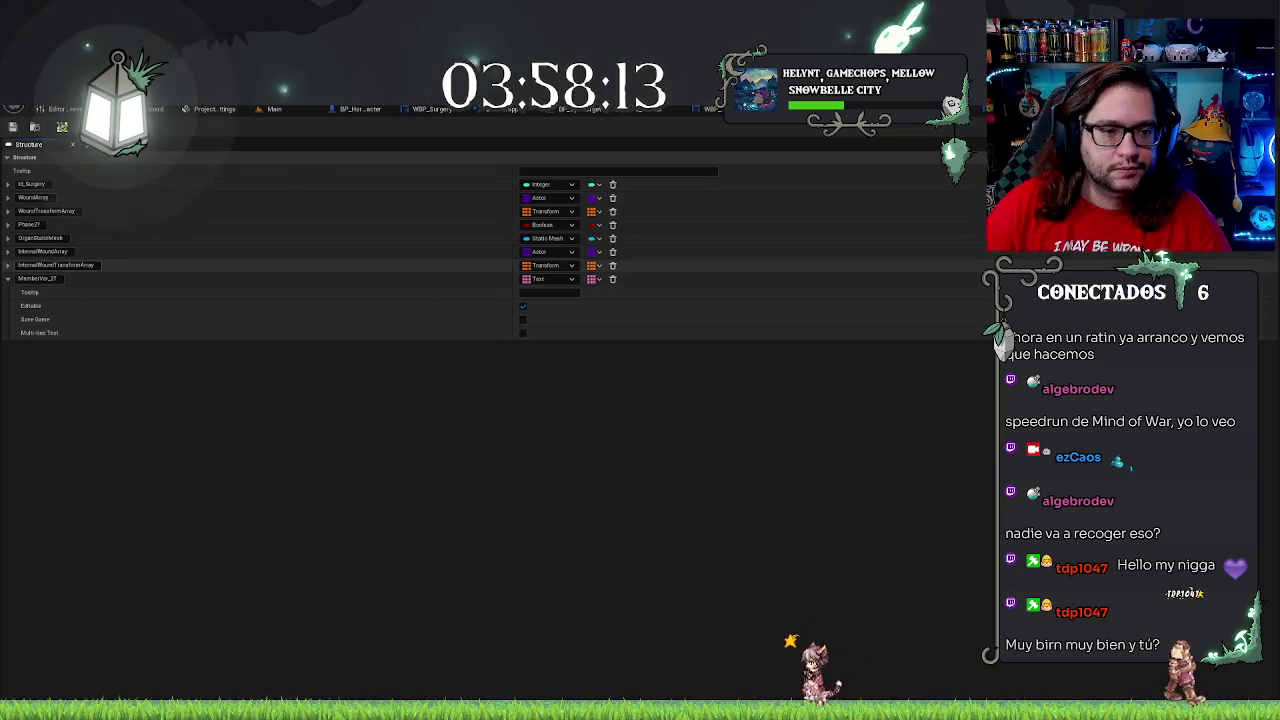
# Rename the MemberVar_27 member to TargetText and show the structure's default values
pyautogui.click(404, 280)
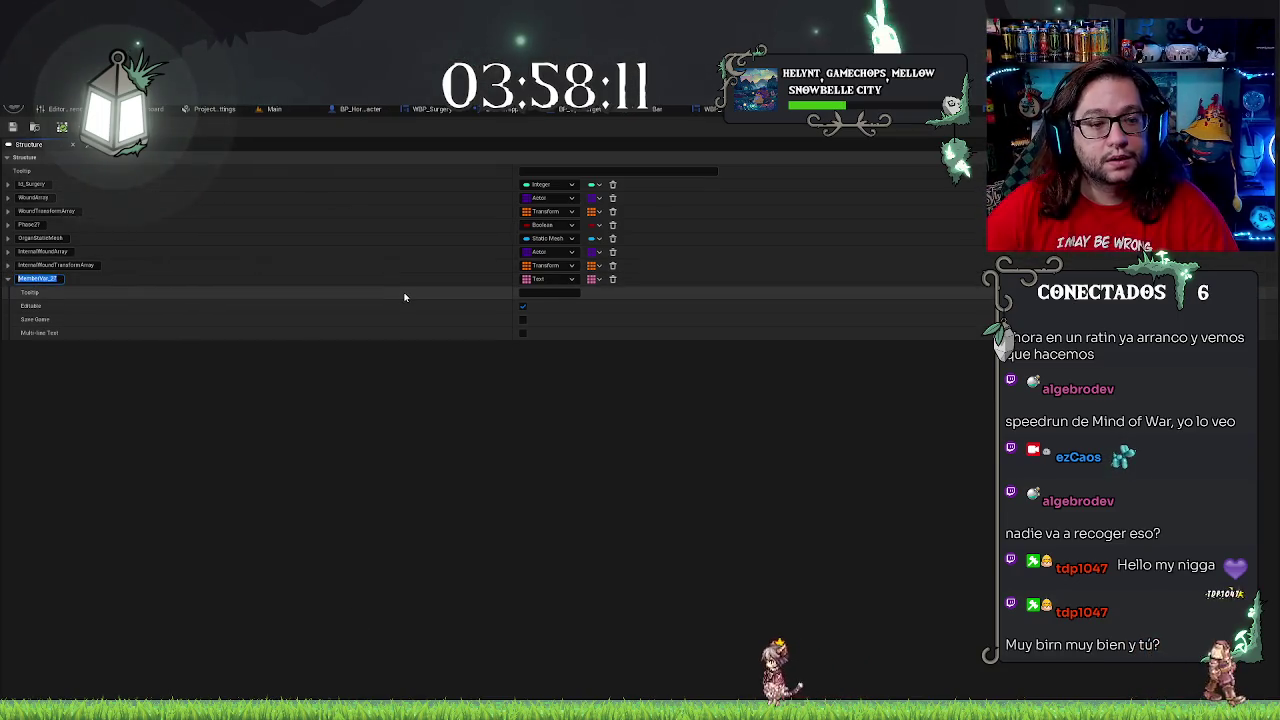
pyautogui.write('T')
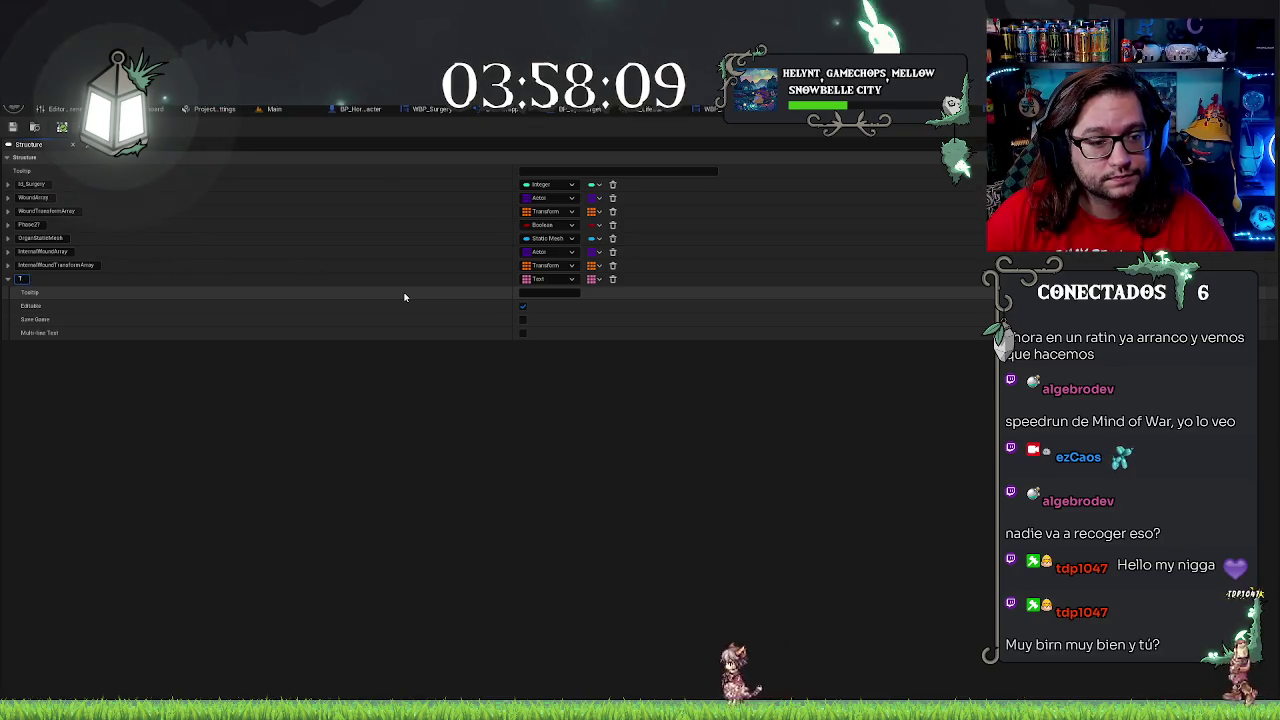
pyautogui.write('argetText')
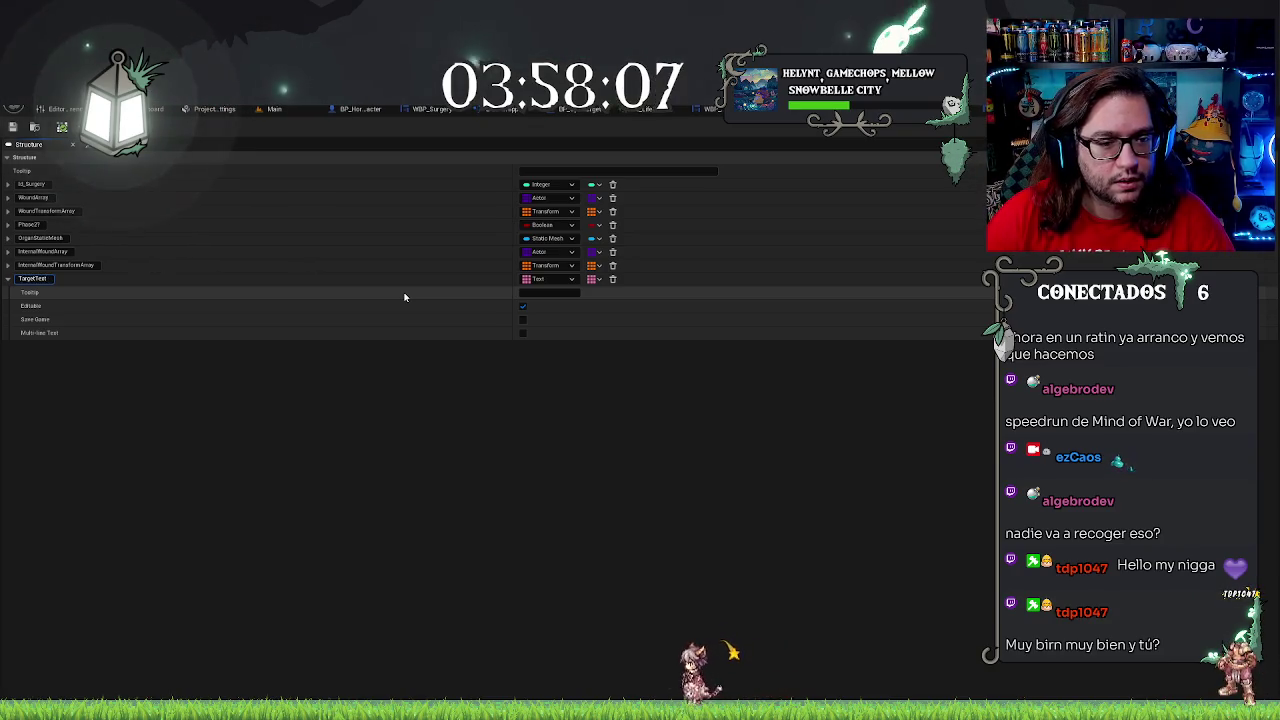
pyautogui.press('Return')
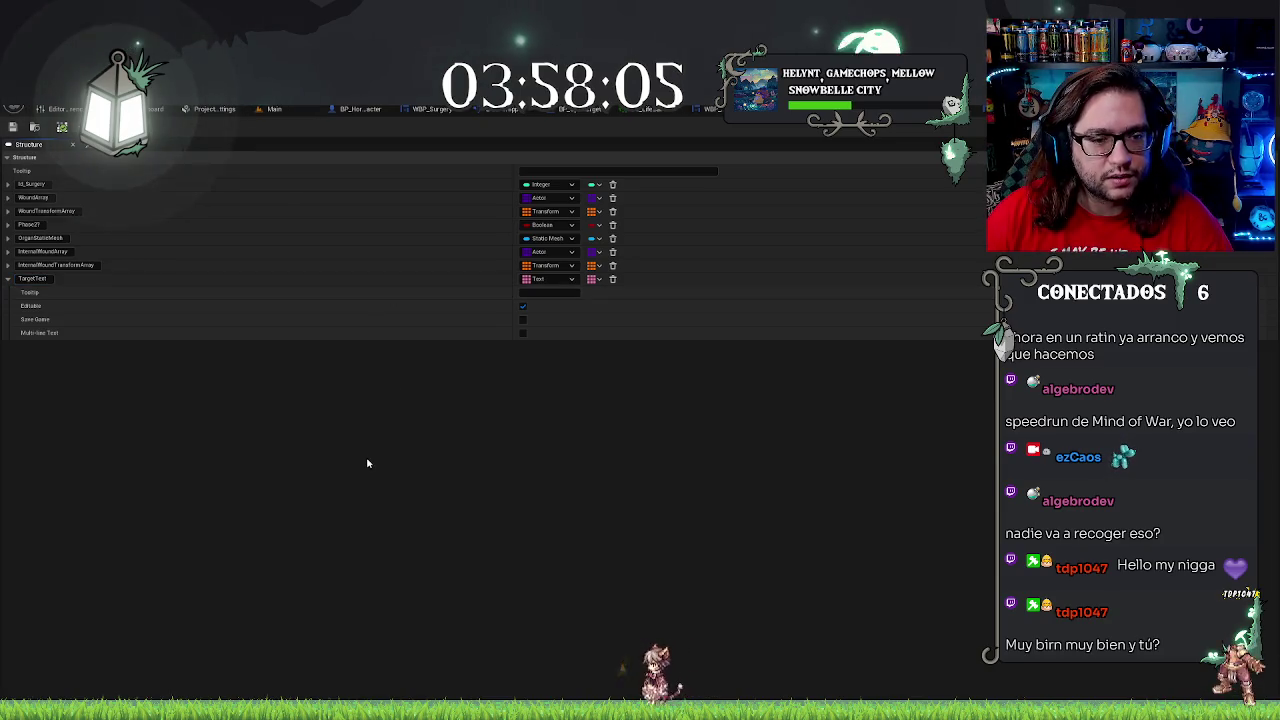
pyautogui.click(49, 154)
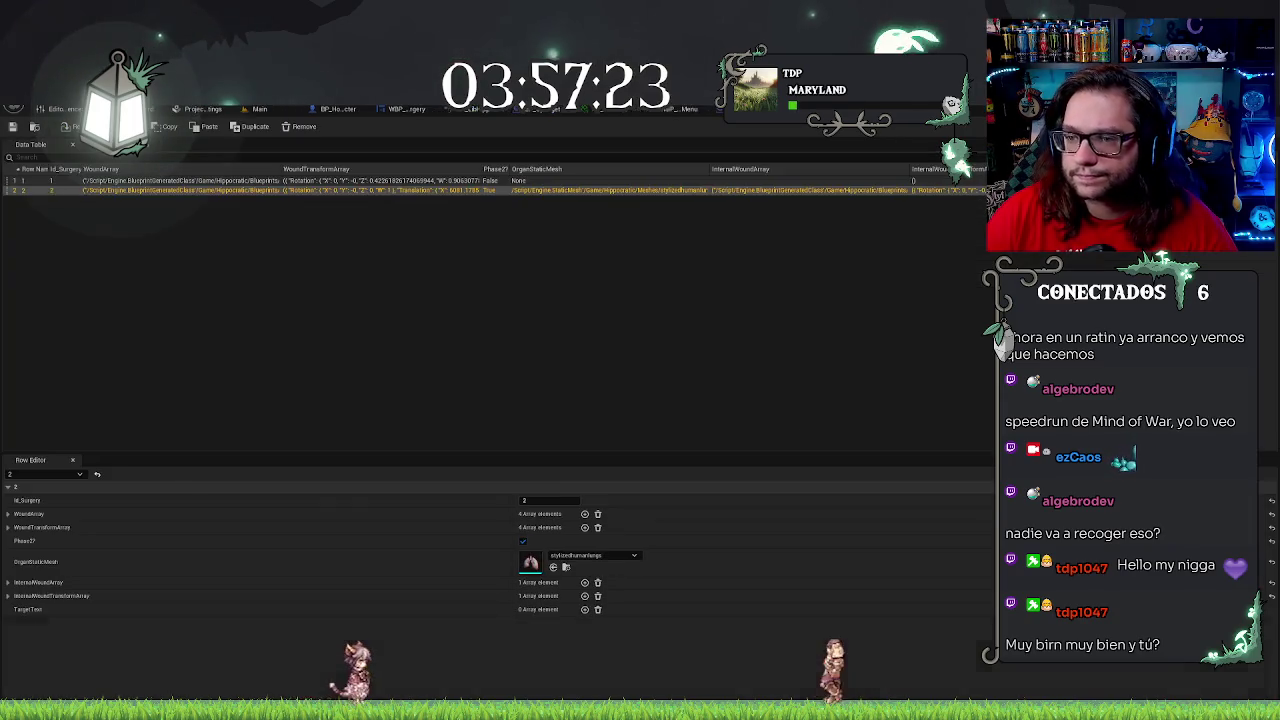
# Save the surgery data table and select row 1 in the Row Editor
pyautogui.click(313, 108)
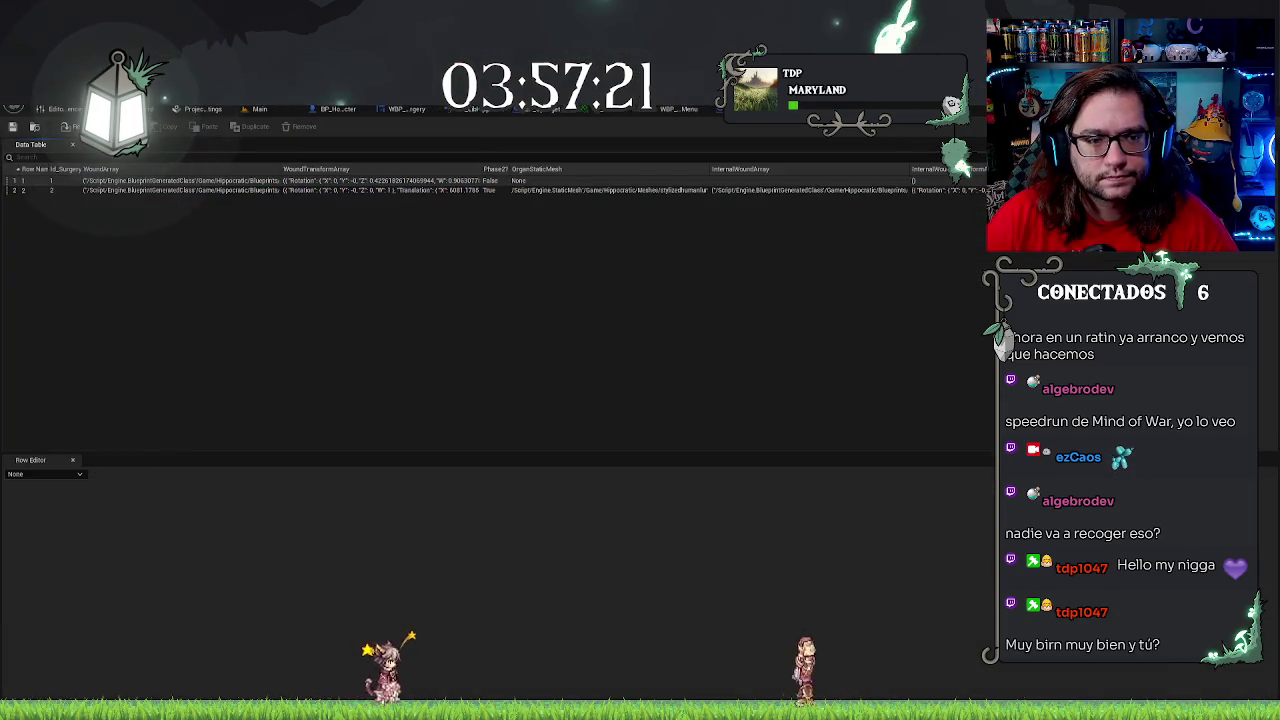
pyautogui.hotkey('ctrl', 's')
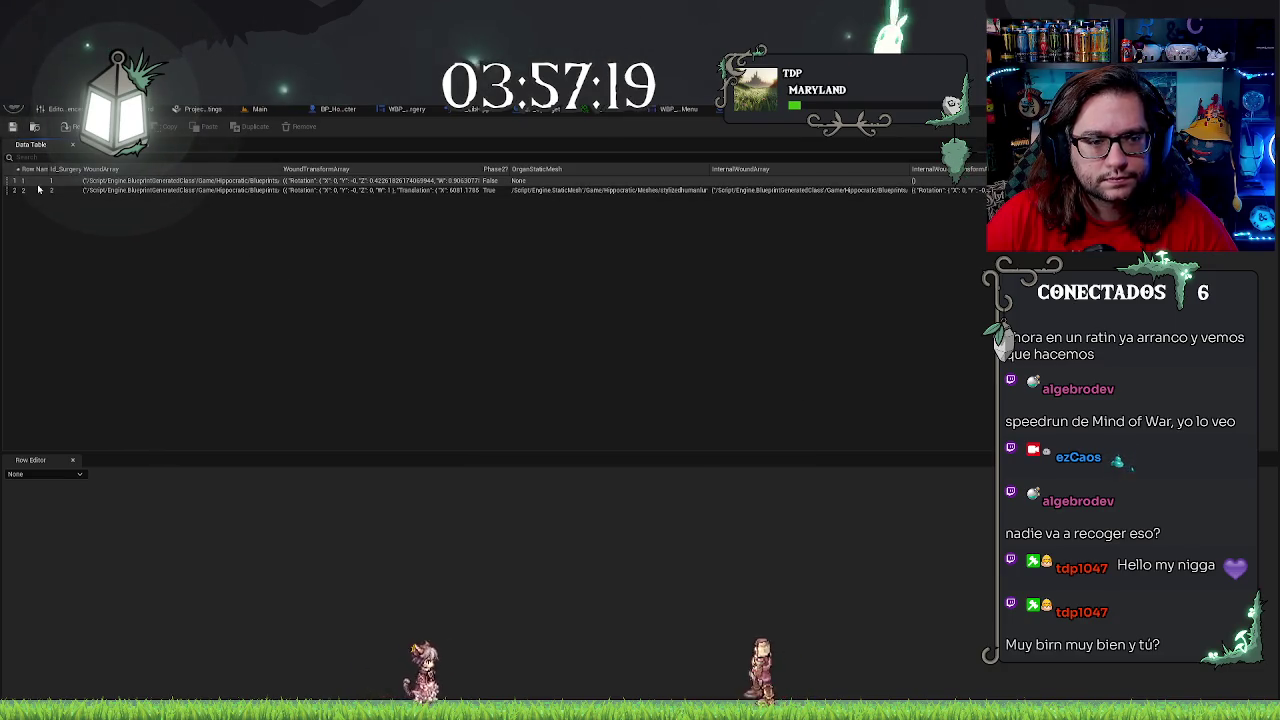
pyautogui.click(150, 180)
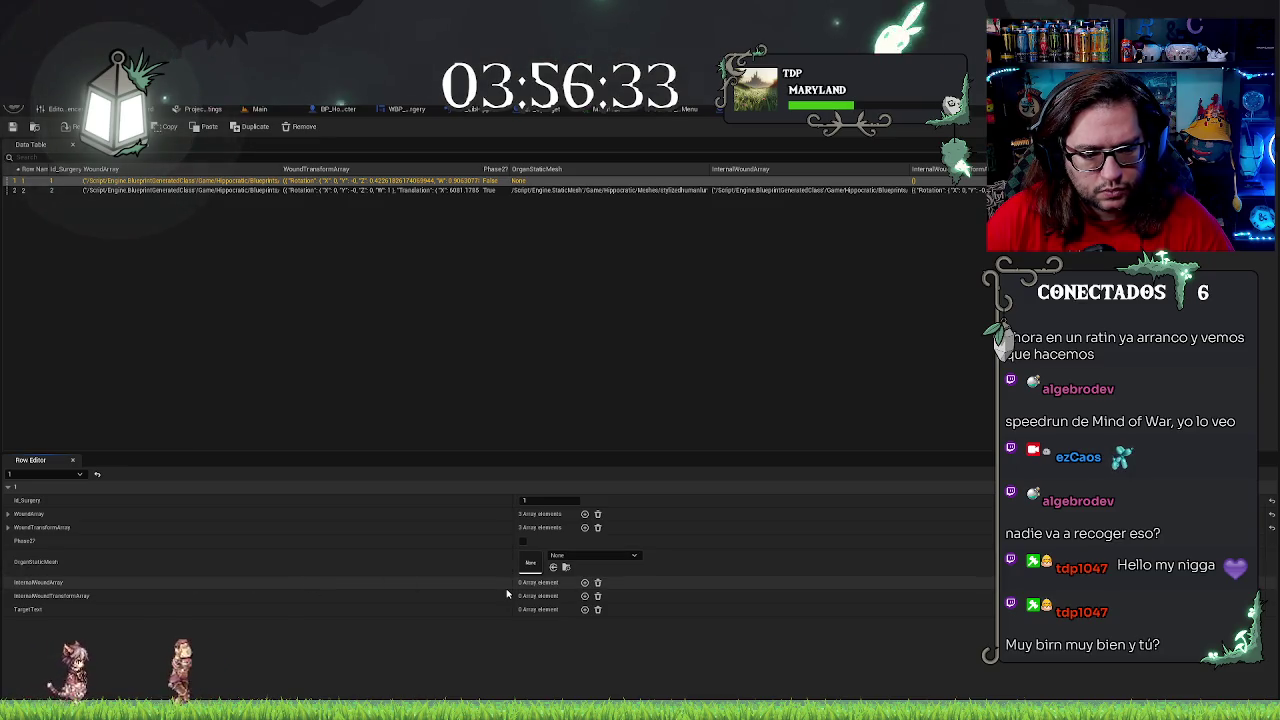
# Add a TargetText entry to row 1 reading 'Close the lacerations using the Forceps and Suture tool.'
pyautogui.click(585, 609)
pyautogui.write('Close the lacerations using the Forceps and Suture tool.')
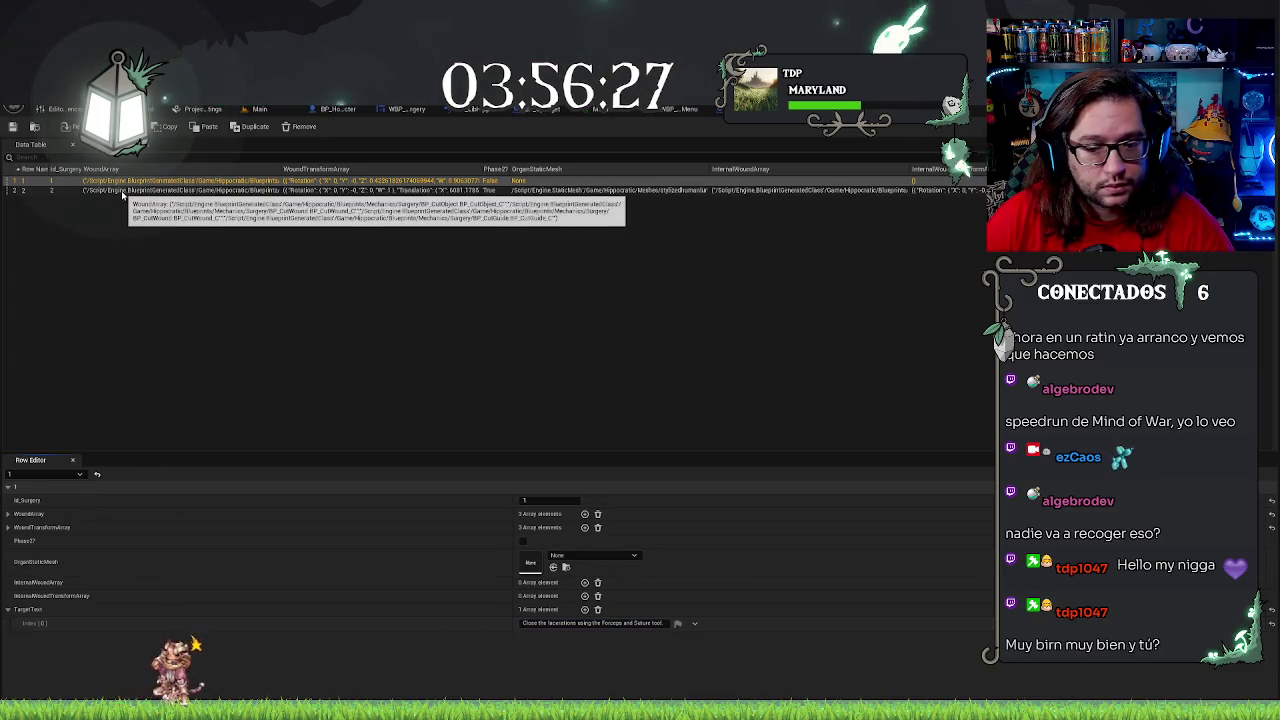
pyautogui.click(620, 623)
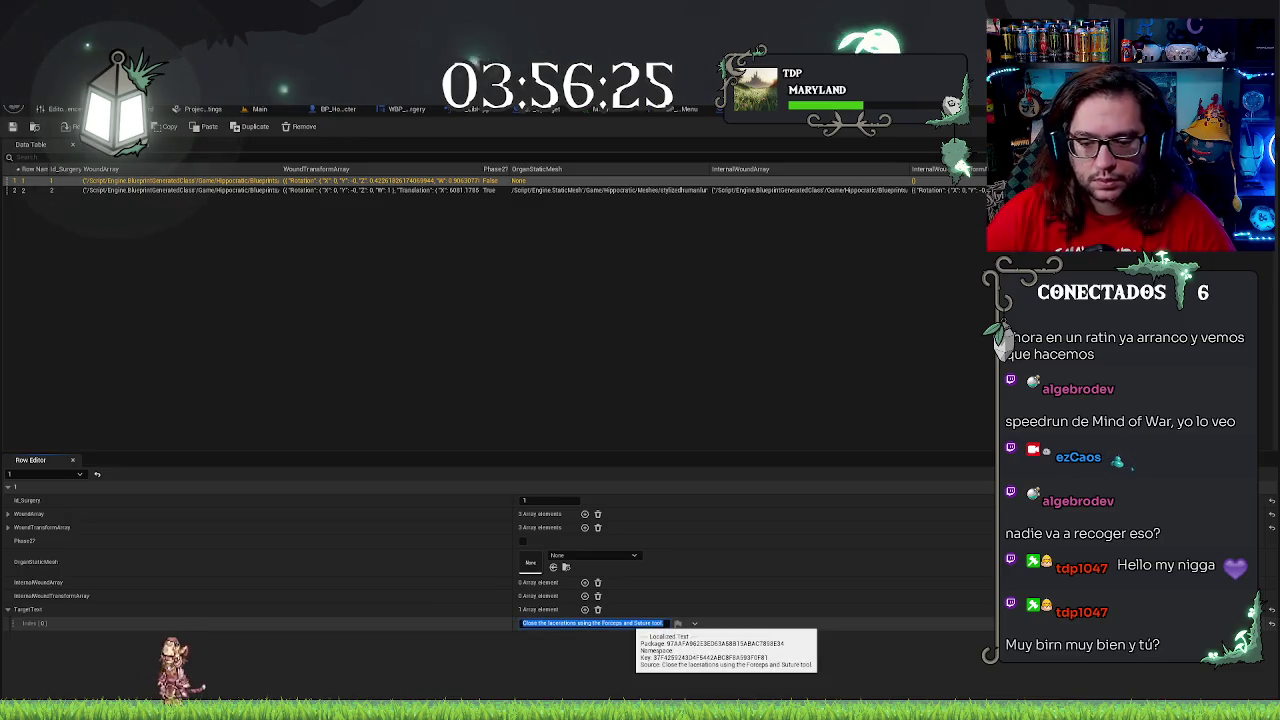
pyautogui.click(308, 217)
# Add a TargetText entry to row 2 and review the rows' fields
pyautogui.click(199, 191)
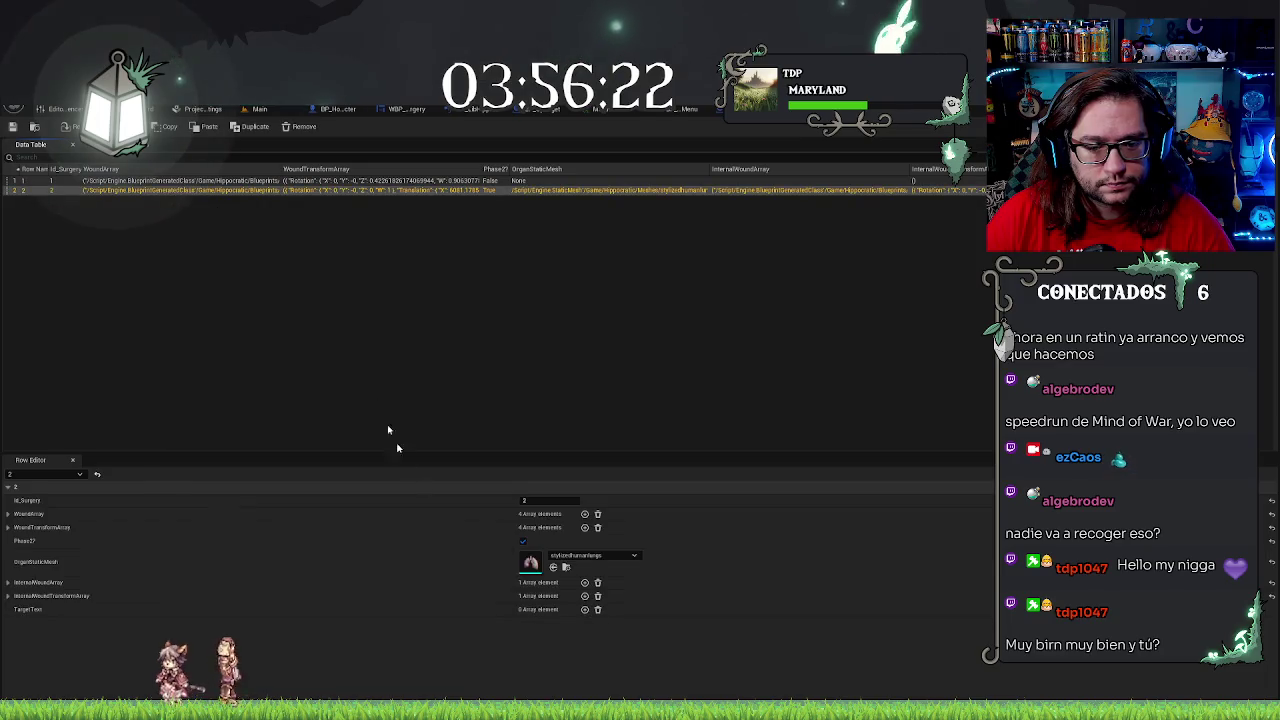
pyautogui.click(585, 609)
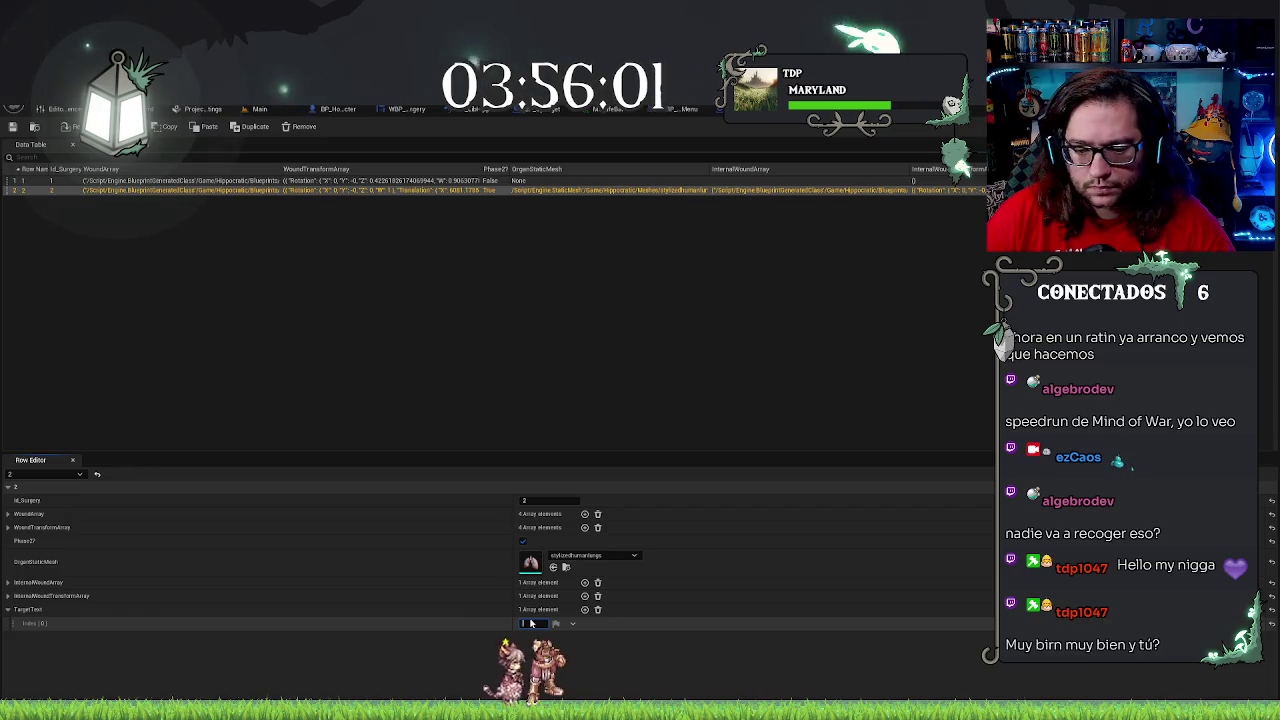
pyautogui.click(525, 359)
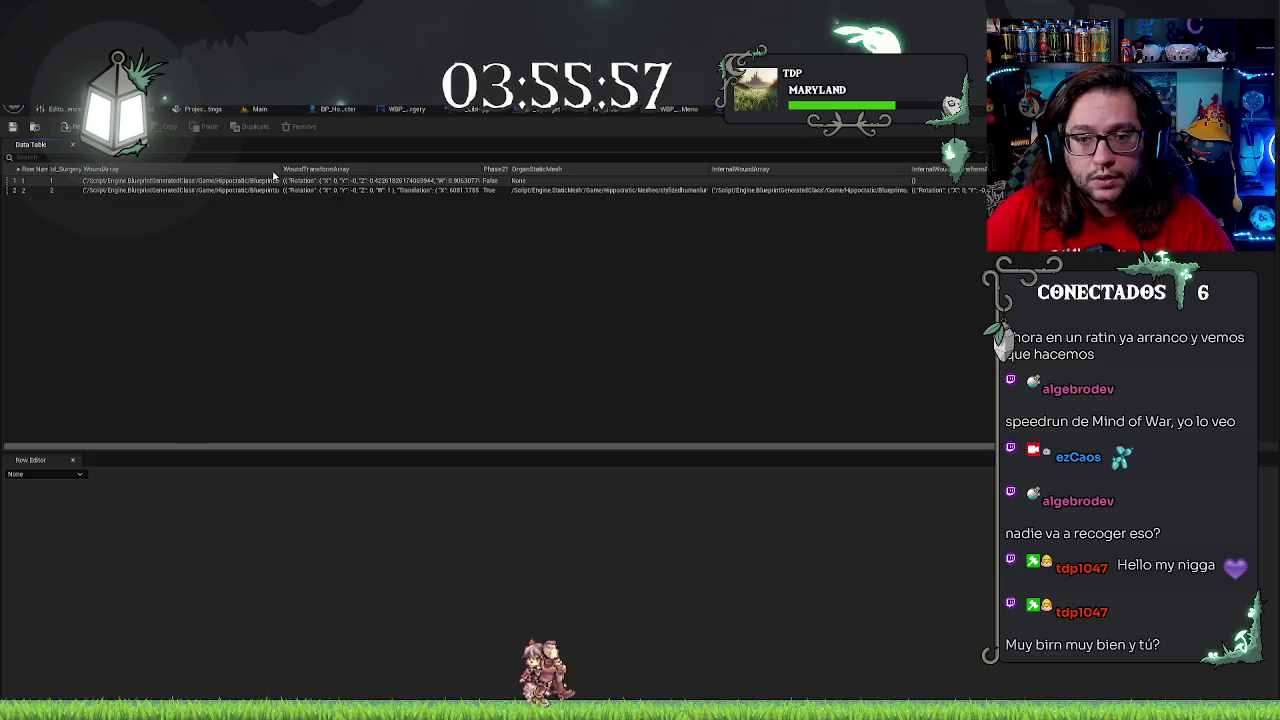
pyautogui.click(185, 188)
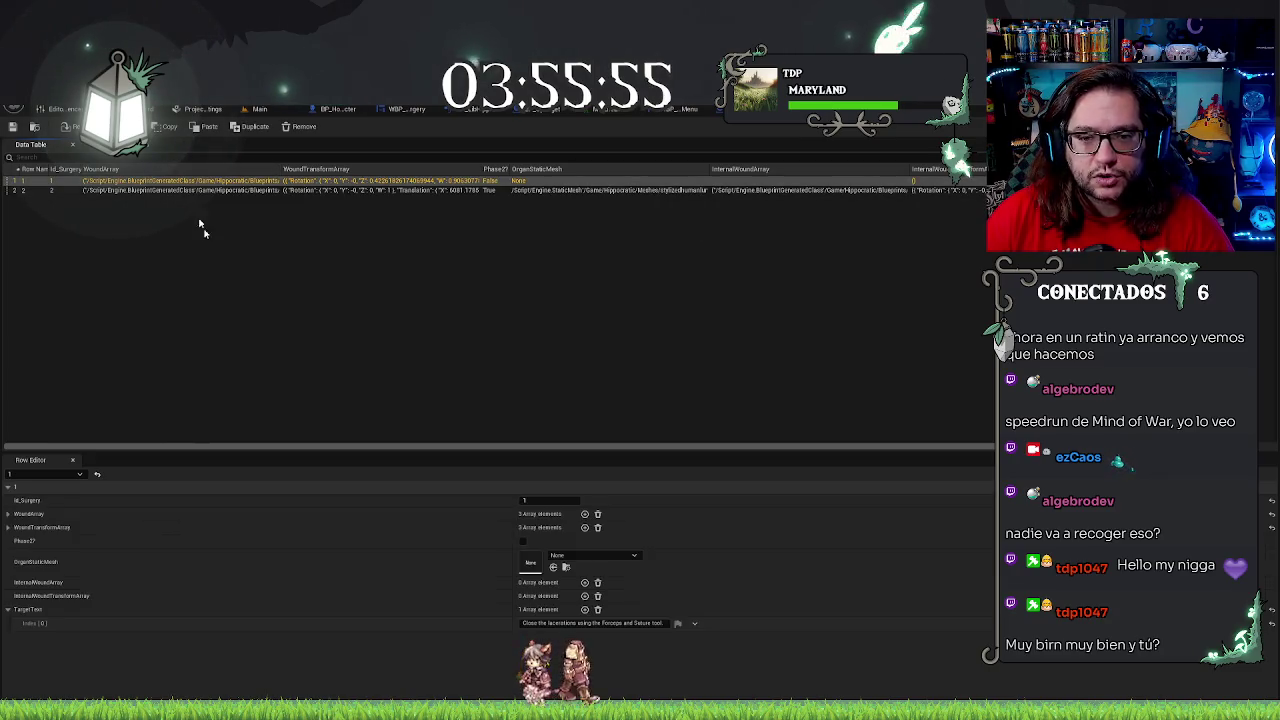
pyautogui.click(194, 208)
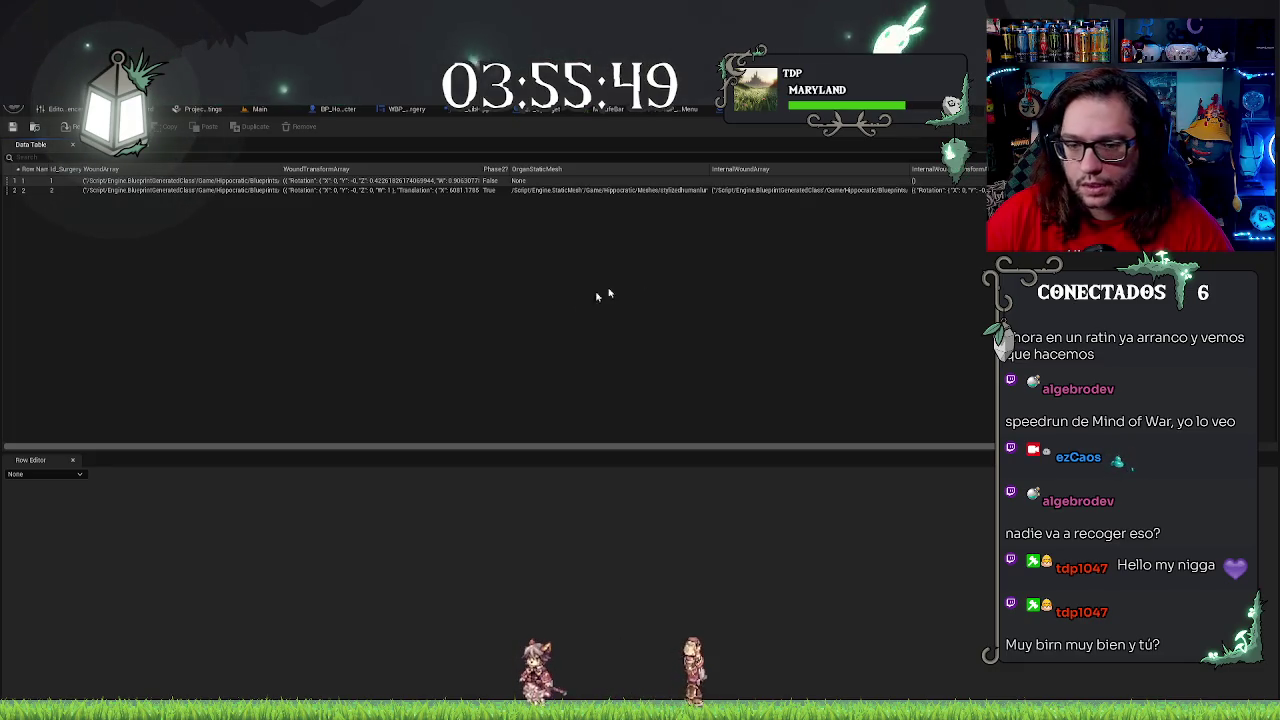
pyautogui.hotkey('alt', 'Tab')
# Move BP_Operation's three Laser event nodes further left, away from the Heal events
pyautogui.scroll(-2, 687, 315)
pyautogui.scroll(-5, 687, 315)
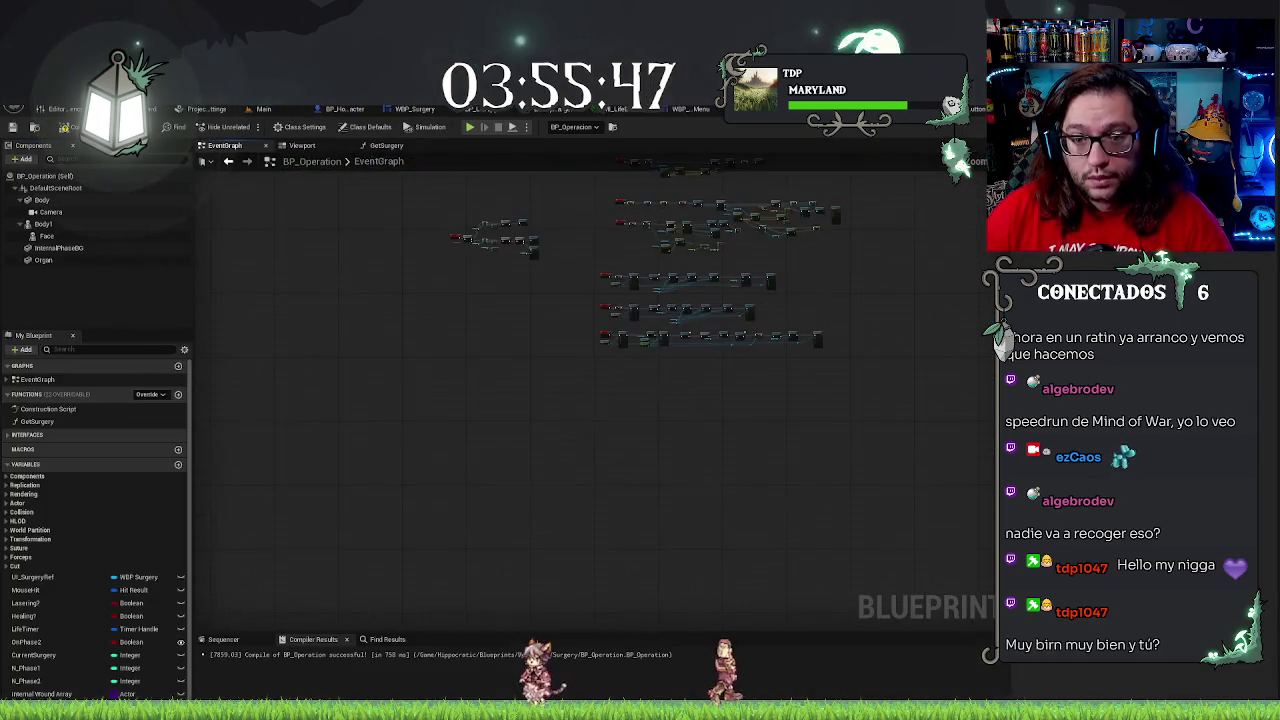
pyautogui.scroll(5, 622, 333)
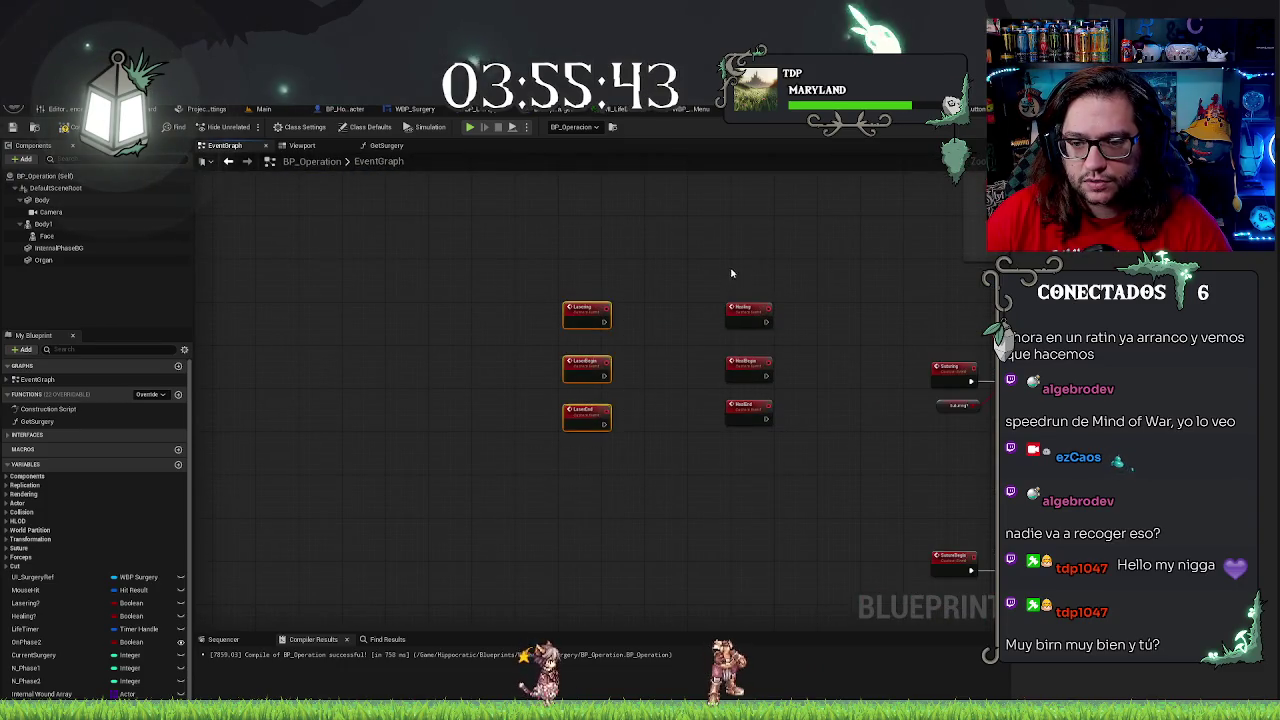
pyautogui.moveTo(785, 440); pyautogui.dragTo(700, 290)
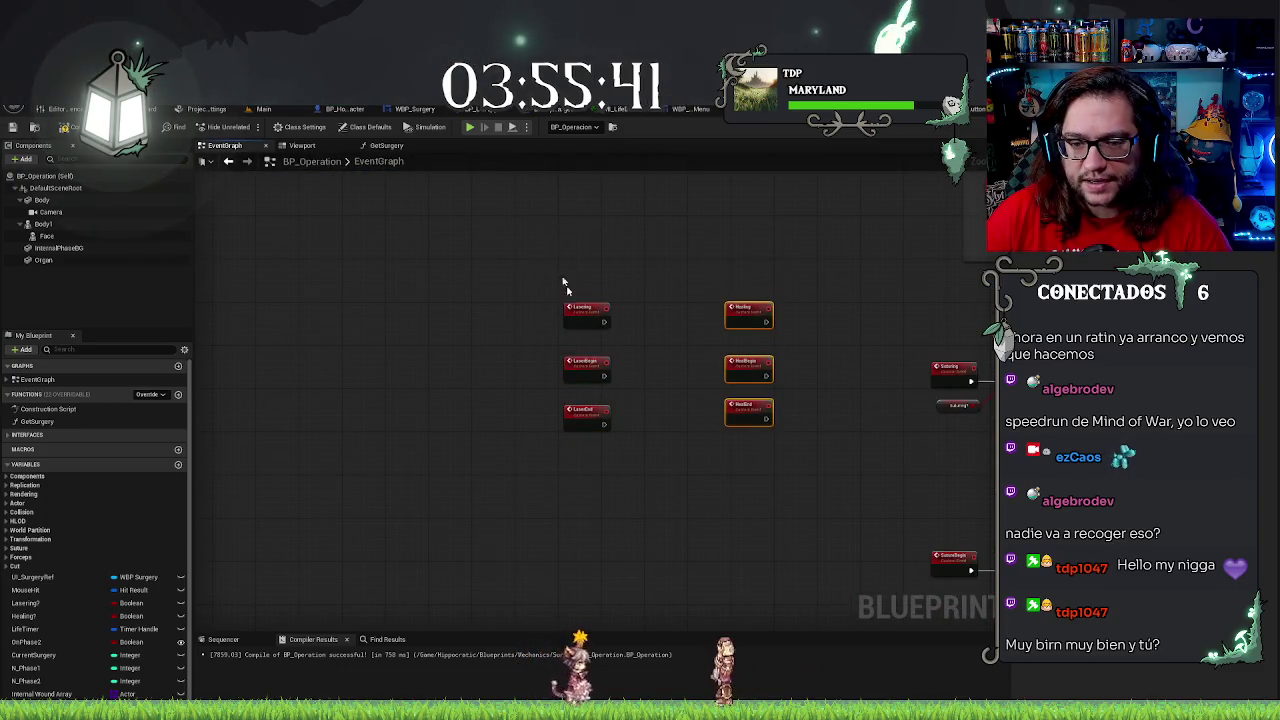
pyautogui.scroll(-3, 585, 481)
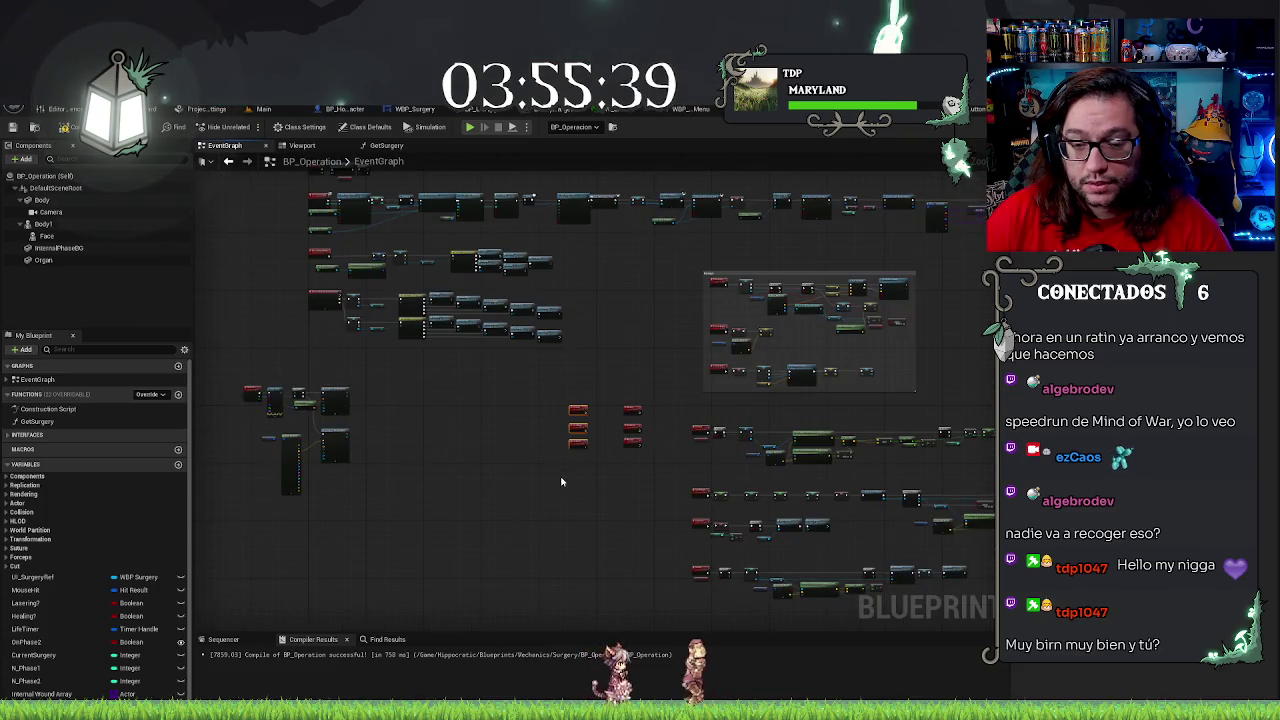
pyautogui.scroll(4, 563, 455)
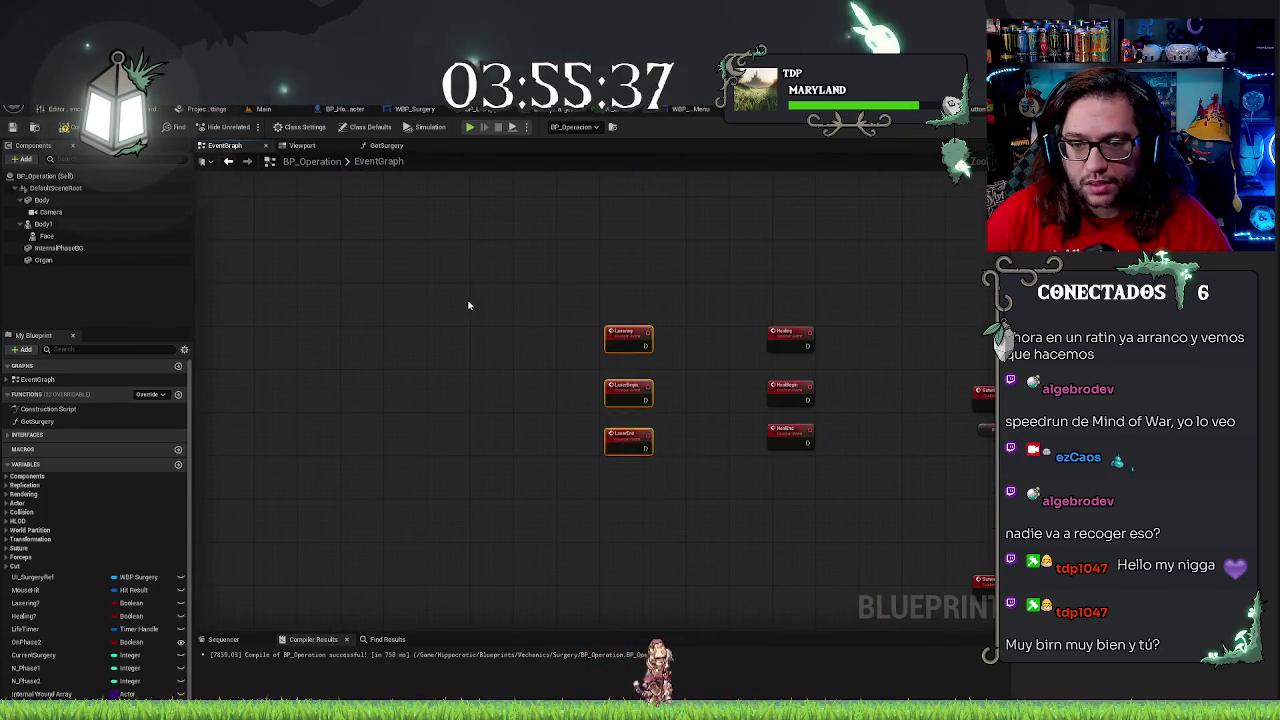
pyautogui.moveTo(628, 392); pyautogui.dragTo(331, 451)
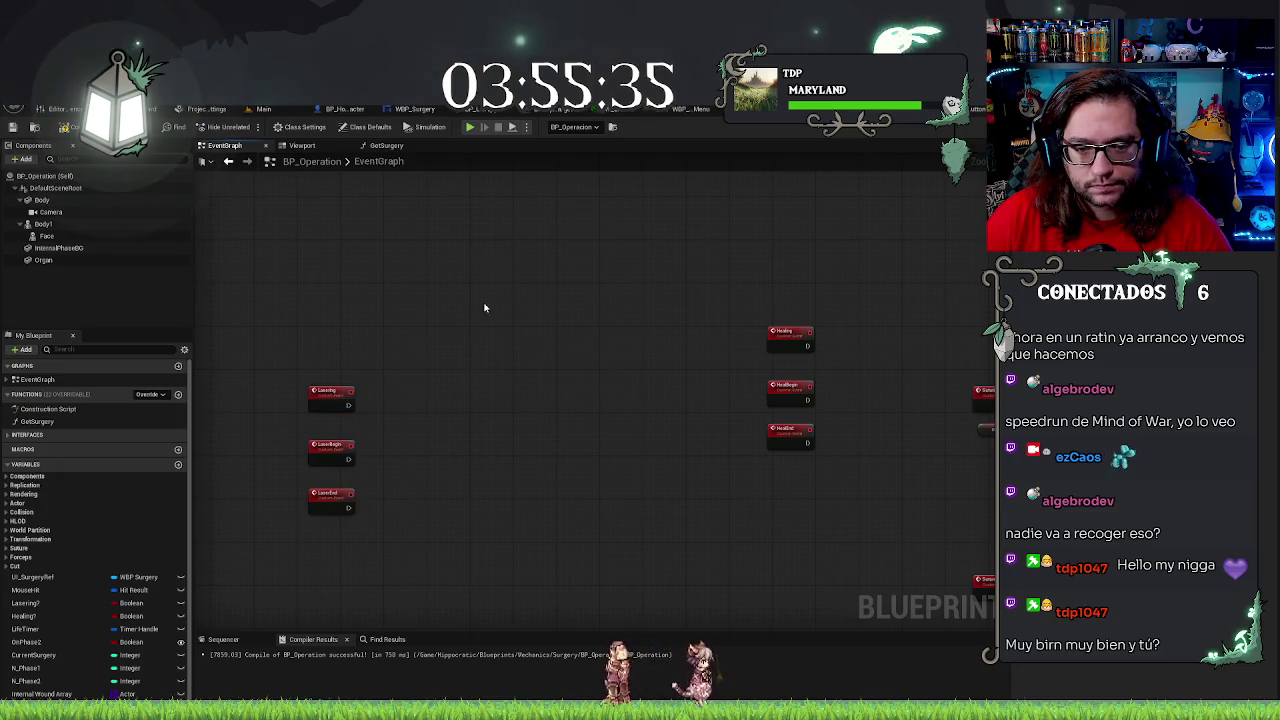
# Recentre the graph, then return to the Main hospital level and fly into the ward
pyautogui.moveTo(484, 308); pyautogui.dragTo(571, 218)
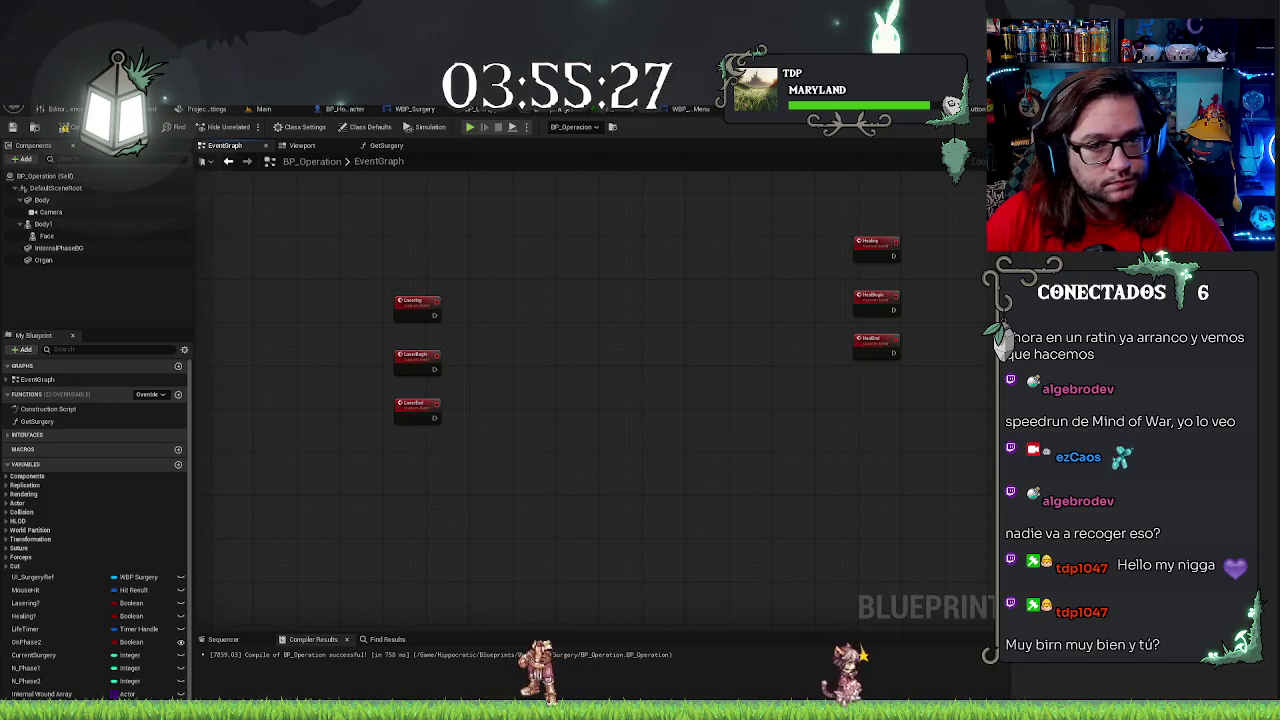
pyautogui.click(272, 109)
pyautogui.moveTo(510, 340)
pyautogui.mouseDown()
pyautogui.moveTo(580, 320)
pyautogui.moveTo(540, 300)
pyautogui.moveTo(560, 260)
pyautogui.moveTo(440, 315)
pyautogui.mouseUp()
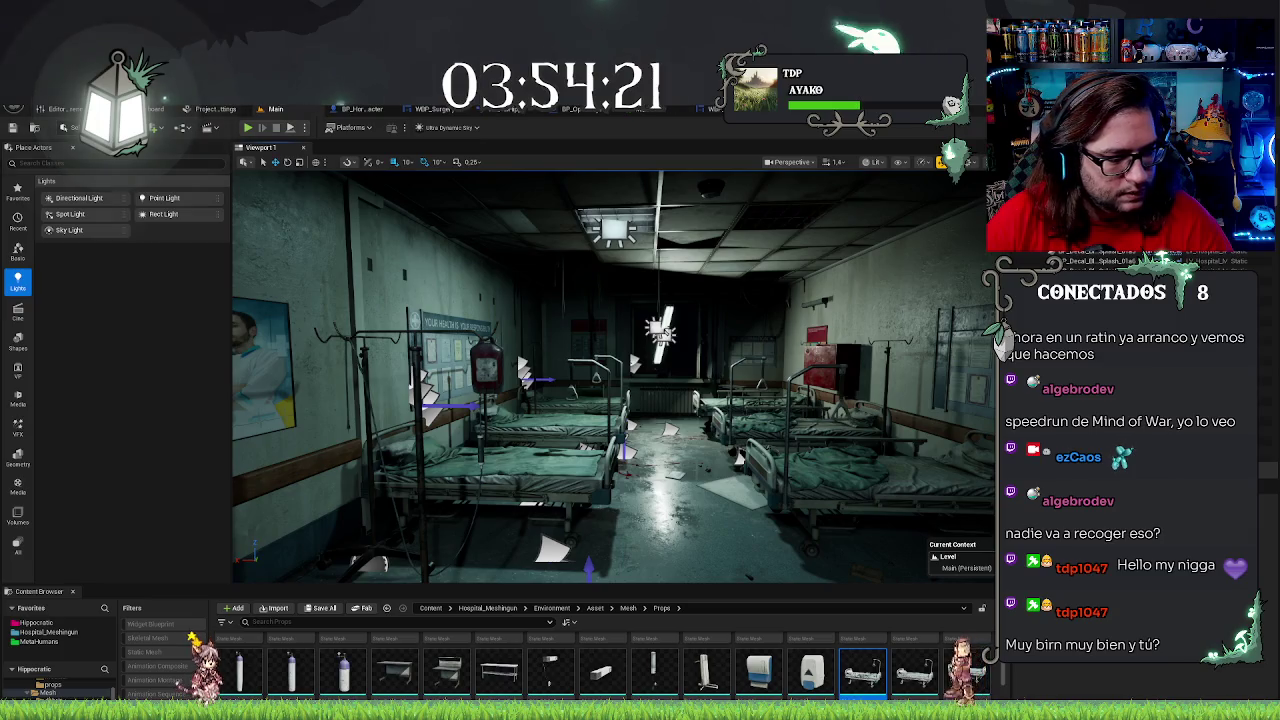
# Create a child blueprint of BP_OperationTarget named BP_LaserTarget and open it for editing
pyautogui.moveTo(600, 400); pyautogui.dragTo(620, 400)
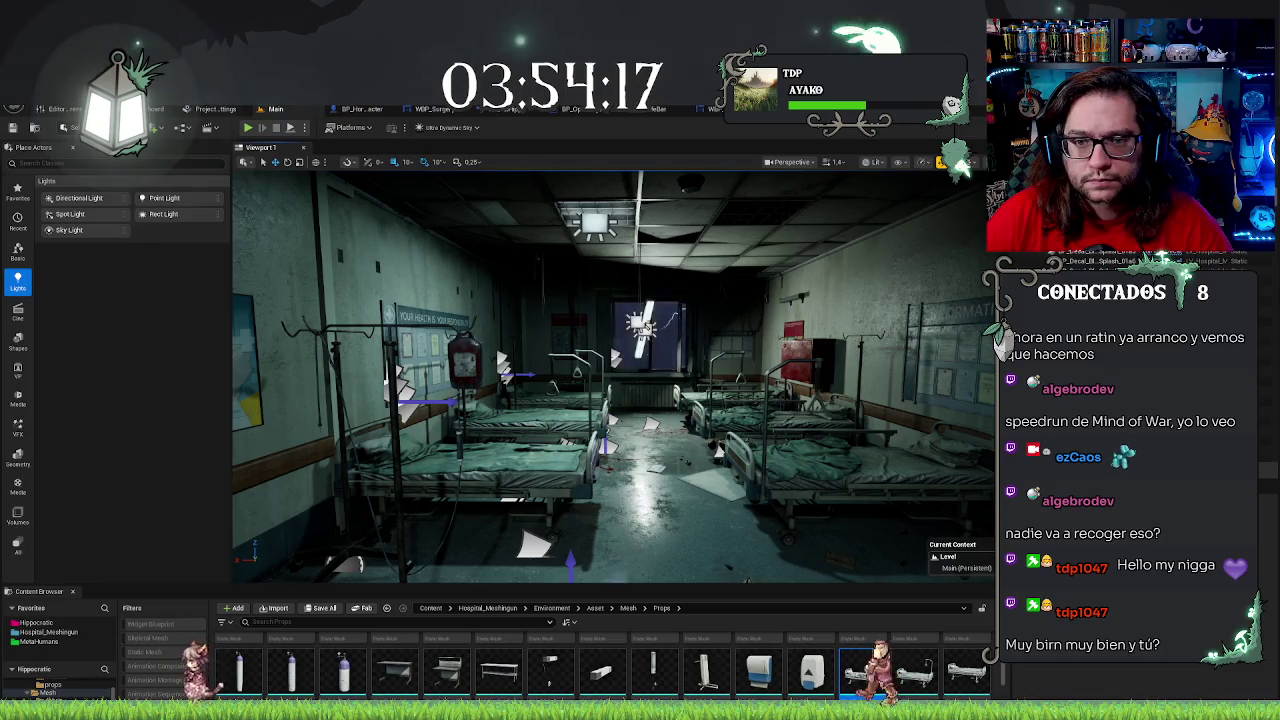
pyautogui.click(560, 108)
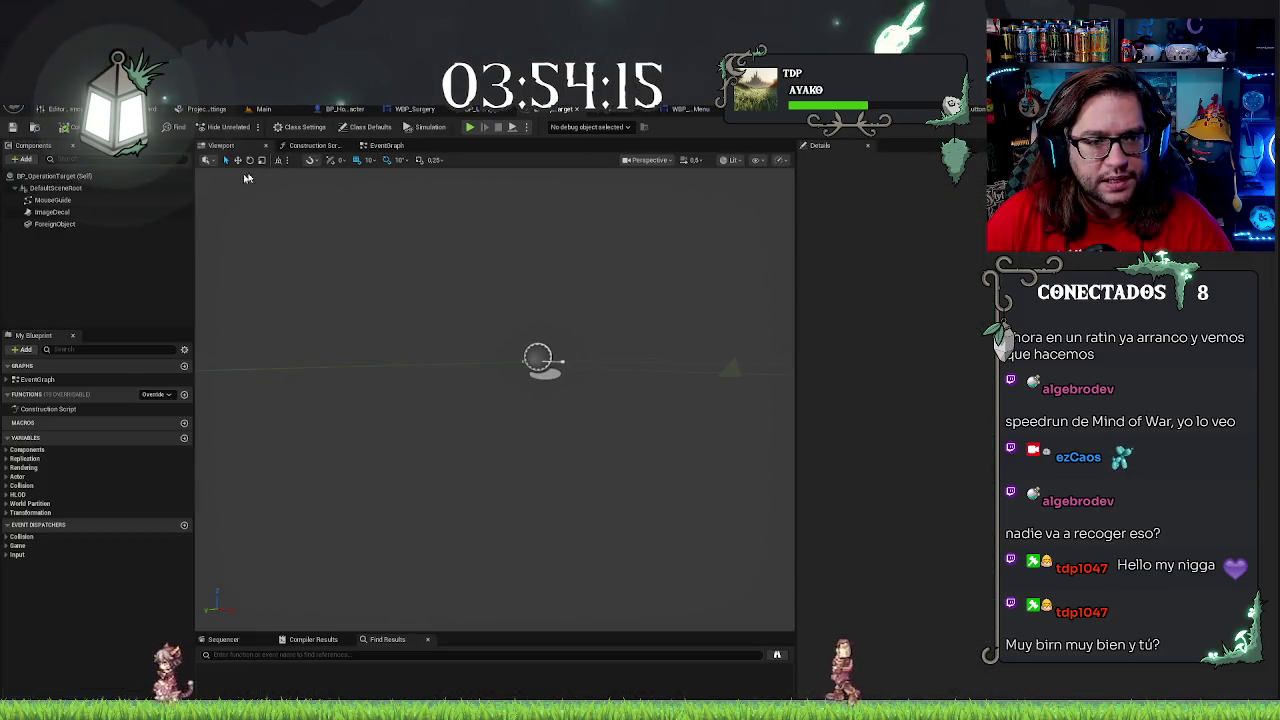
pyautogui.click(263, 108)
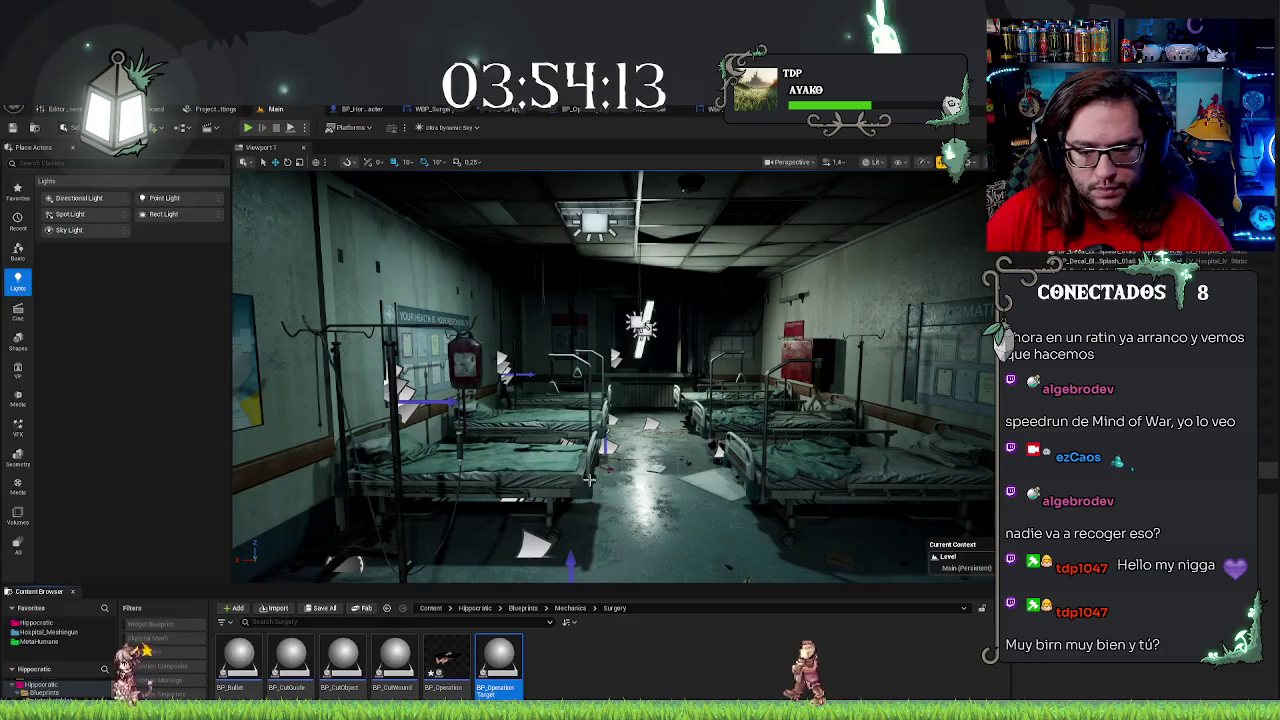
pyautogui.rightClick(505, 655)
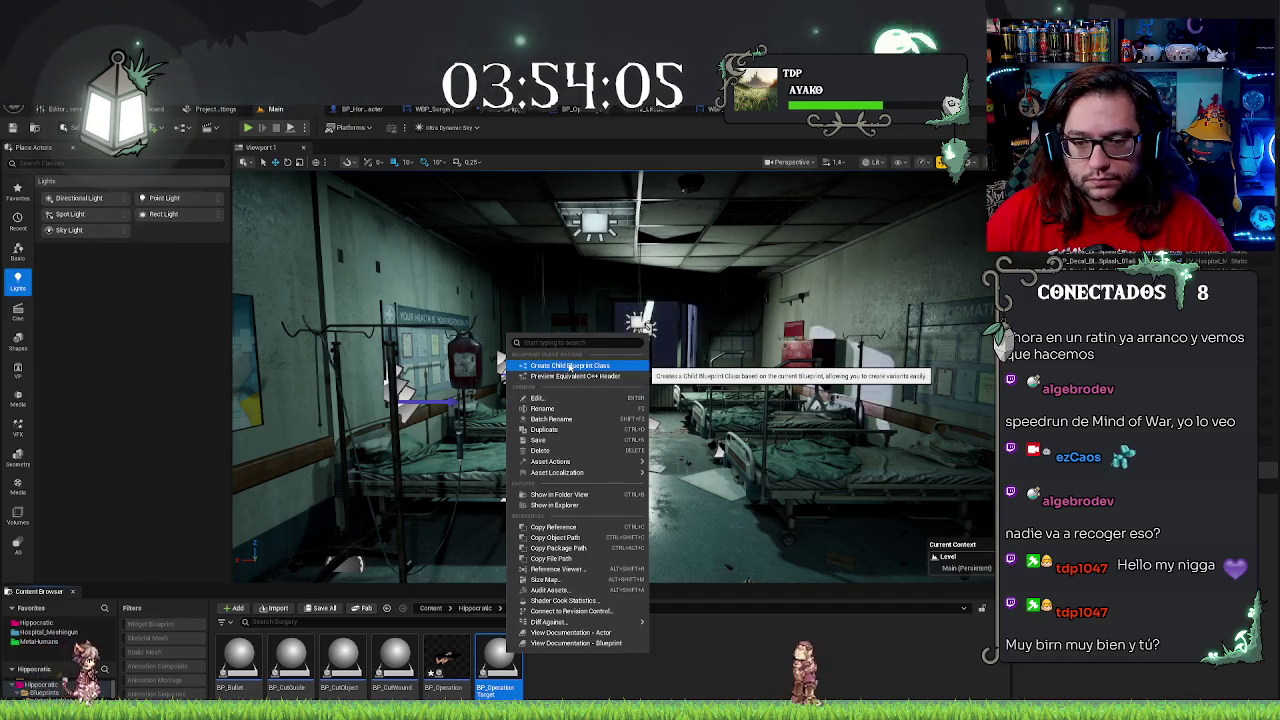
pyautogui.click(569, 366)
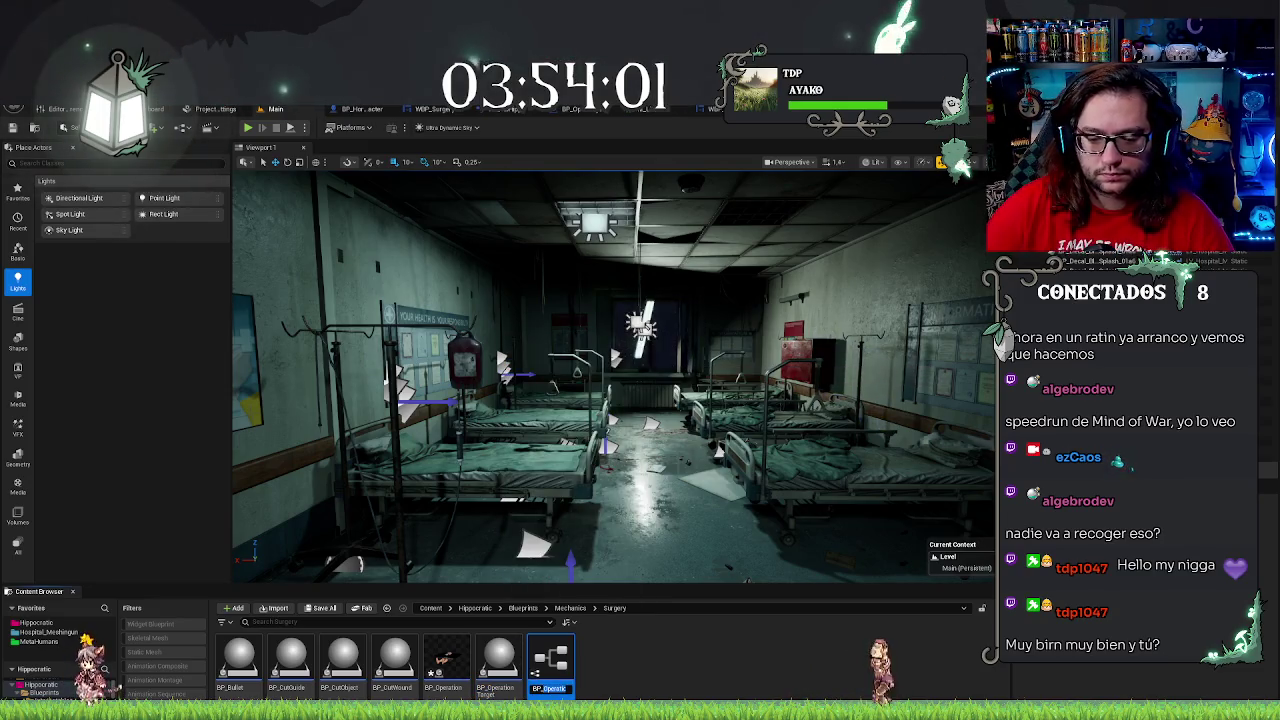
pyautogui.write('BP_Le')
pyautogui.write('rTarget')
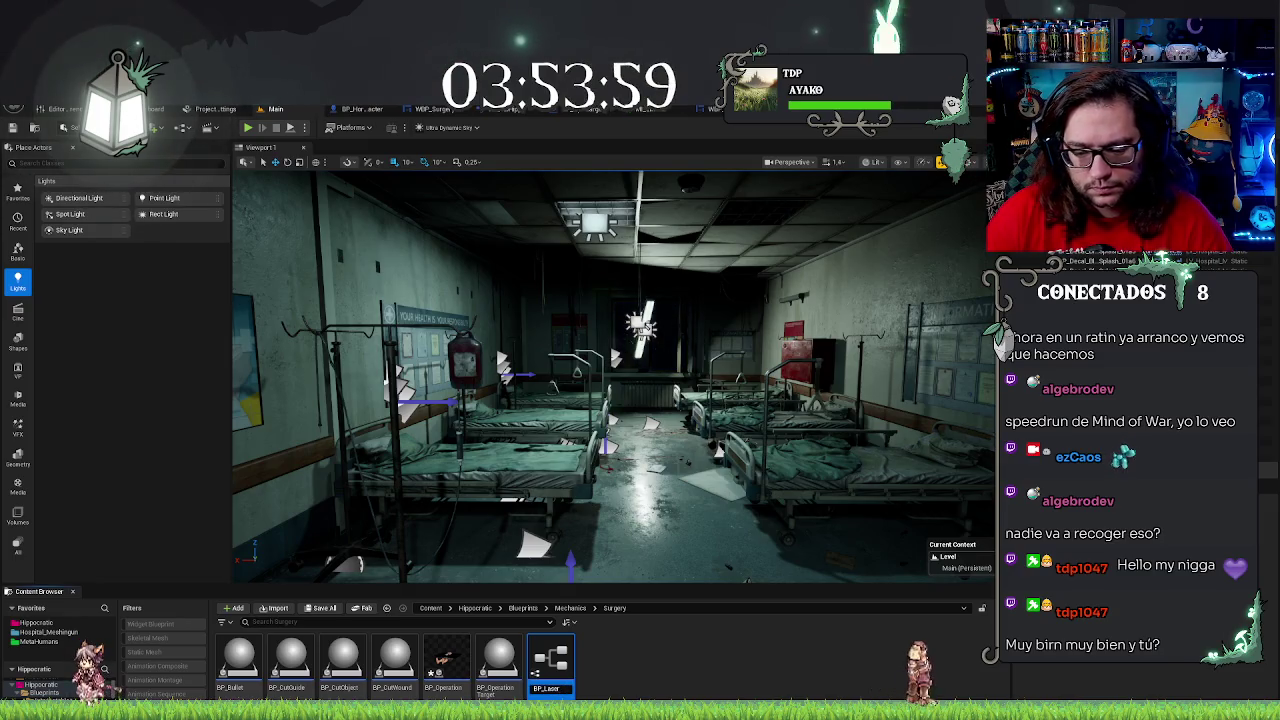
pyautogui.press('Return')
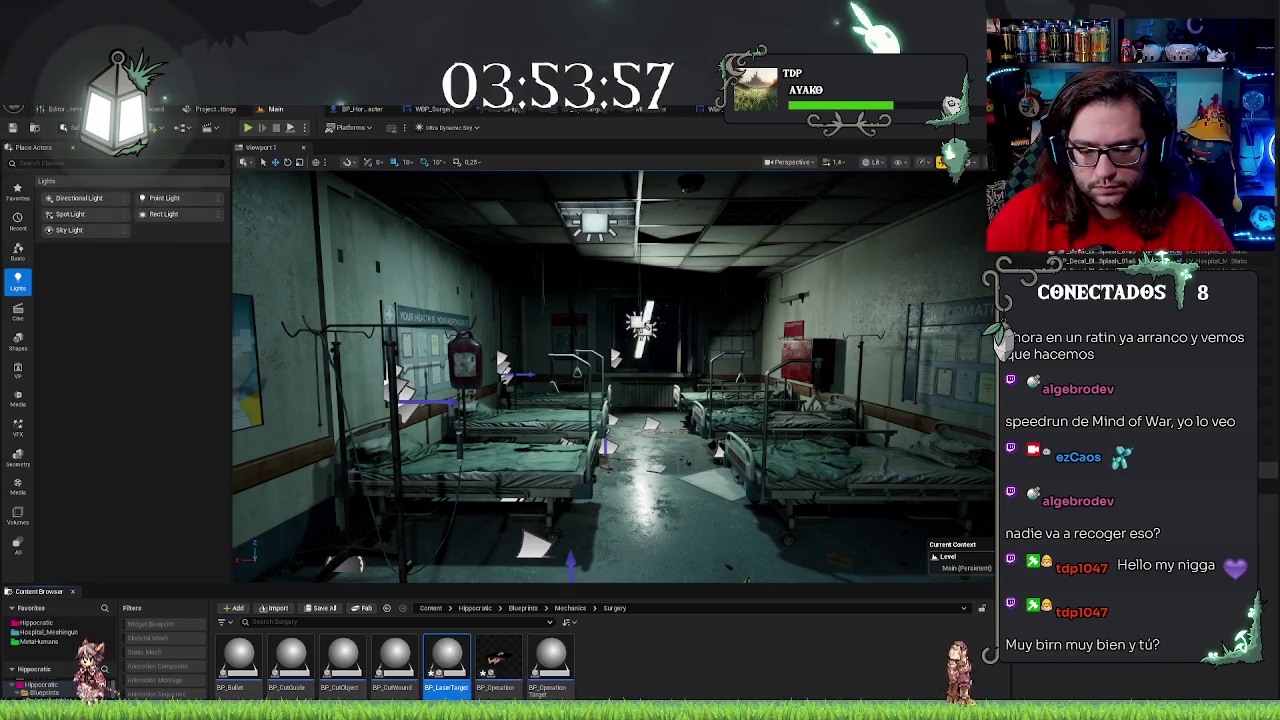
pyautogui.press('Return')
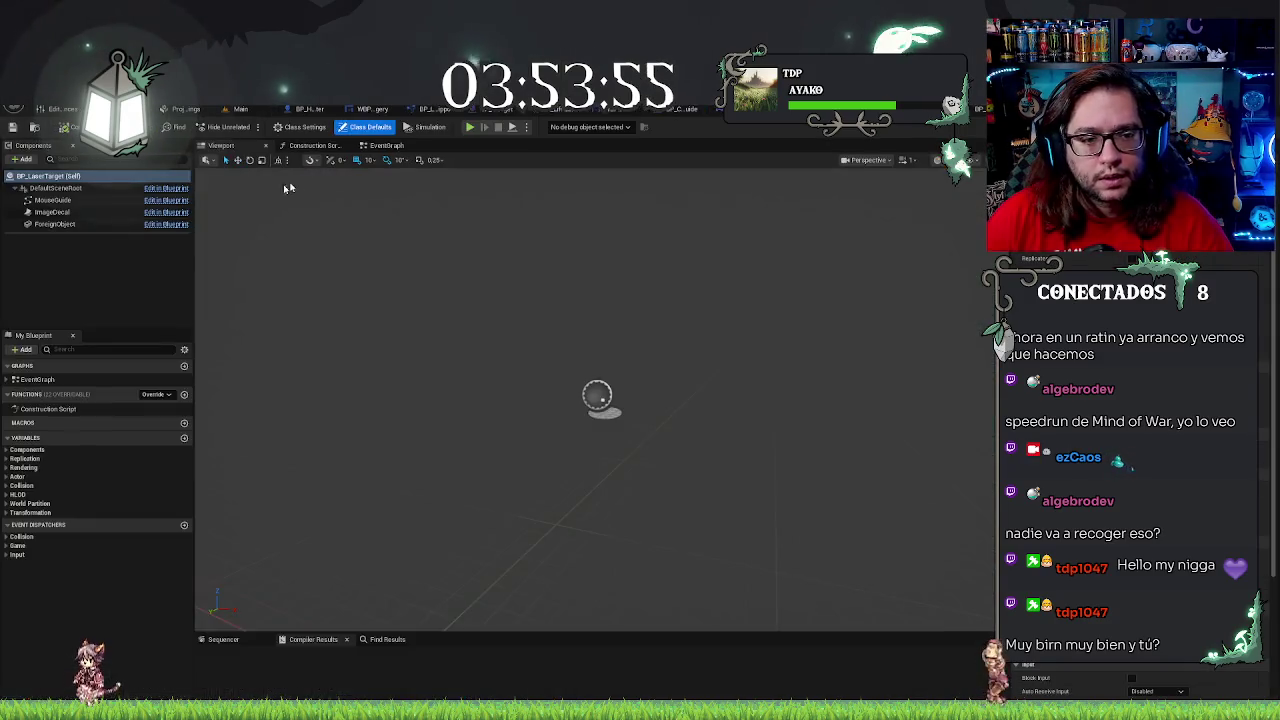
# Inspect the ForeignObject, ImageDecal and MouseGuide components in the preview
pyautogui.click(55, 224)
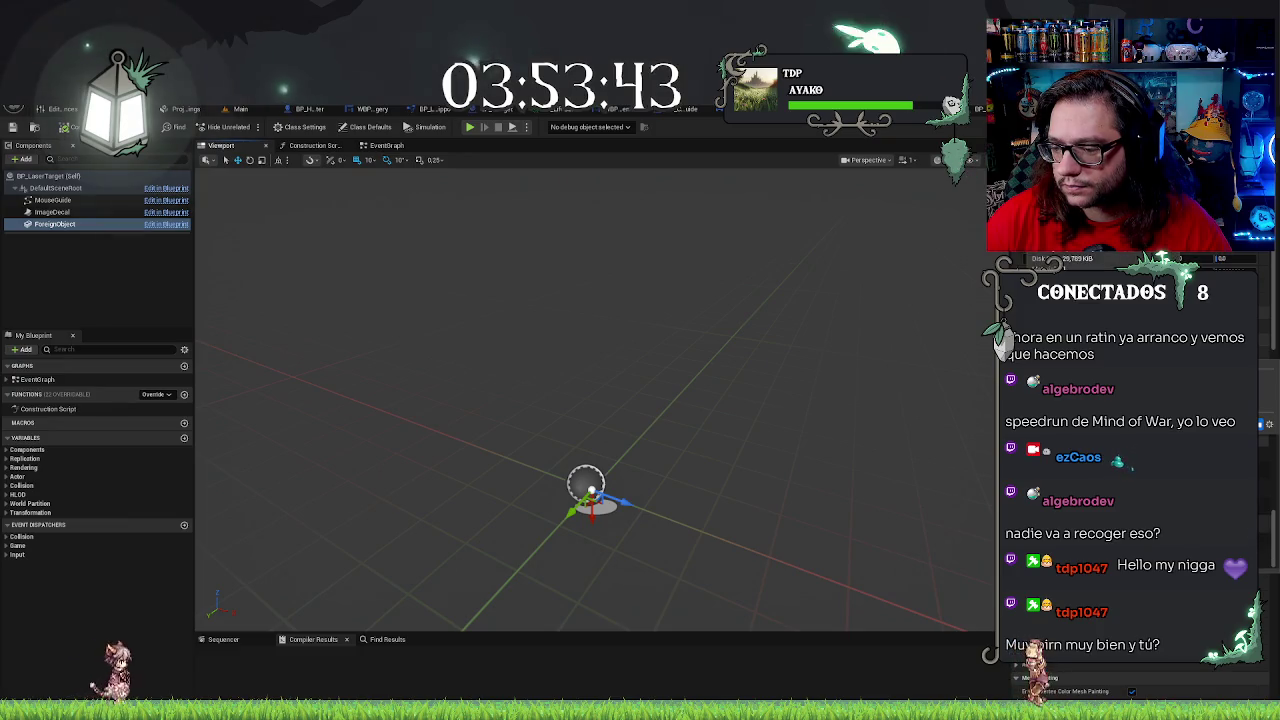
pyautogui.click(590, 470)
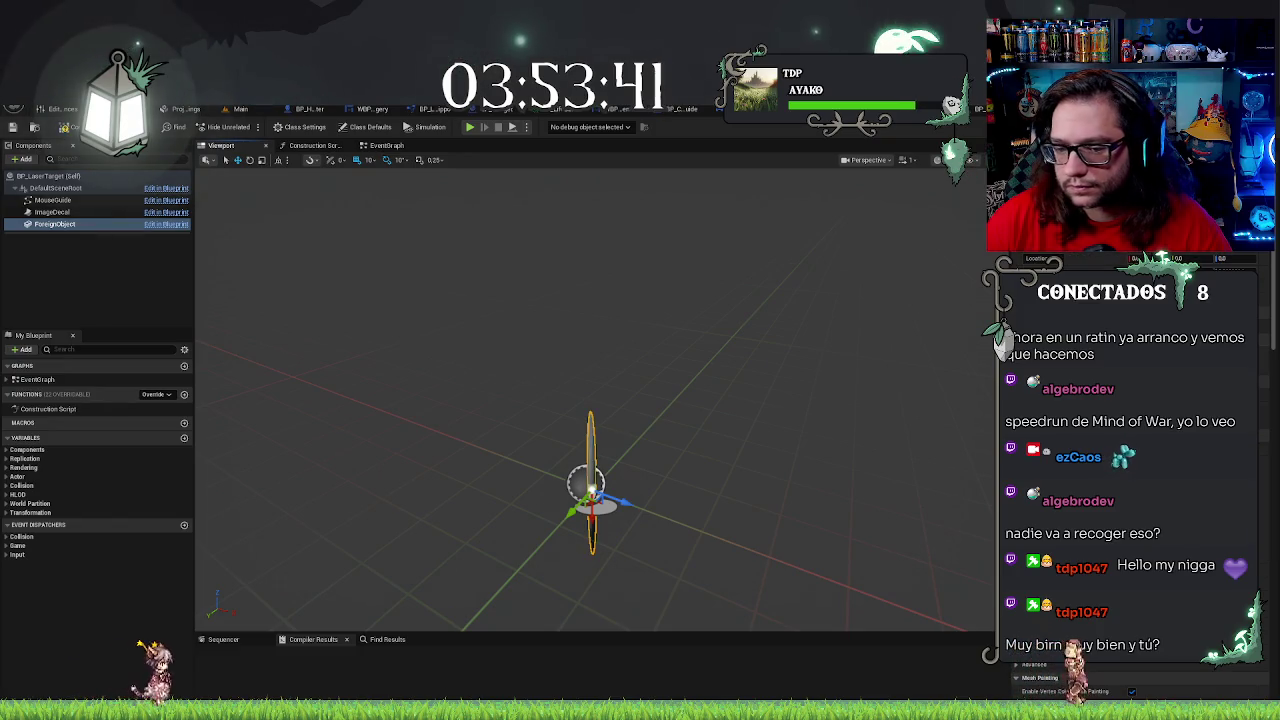
pyautogui.moveTo(707, 469)
pyautogui.mouseDown()
pyautogui.moveTo(780, 475)
pyautogui.moveTo(706, 466)
pyautogui.mouseUp()
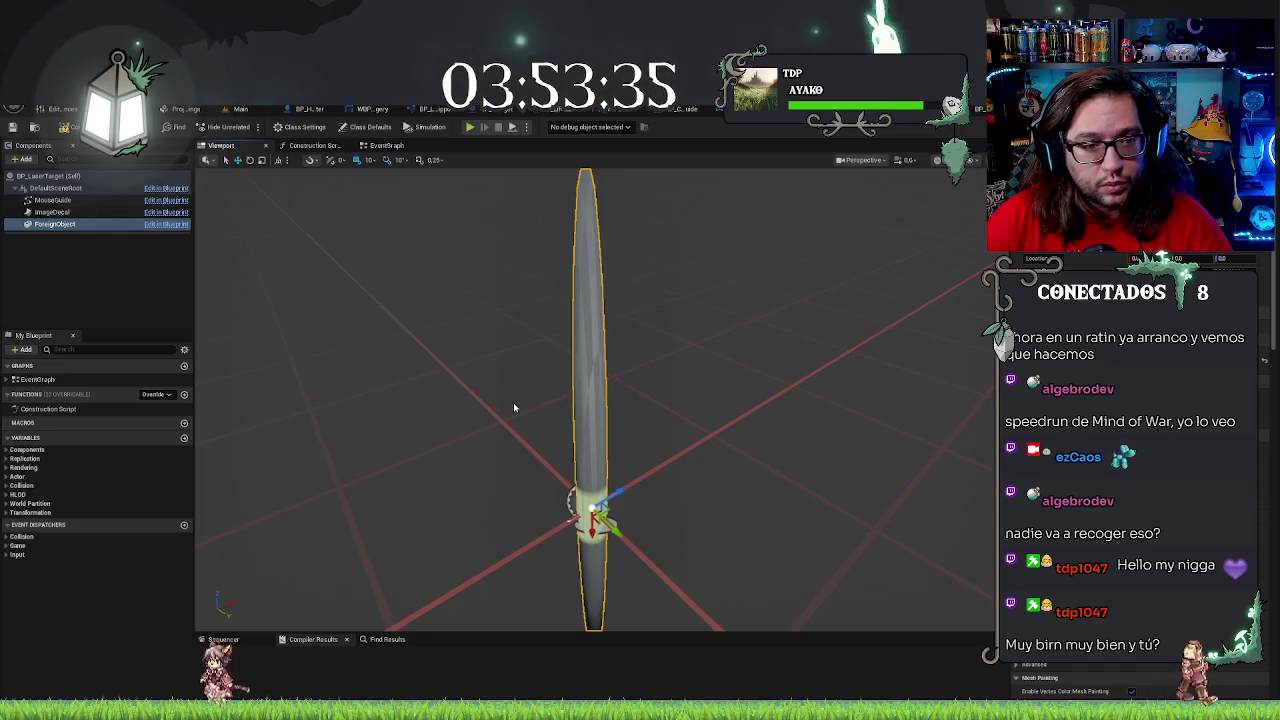
pyautogui.click(95, 213)
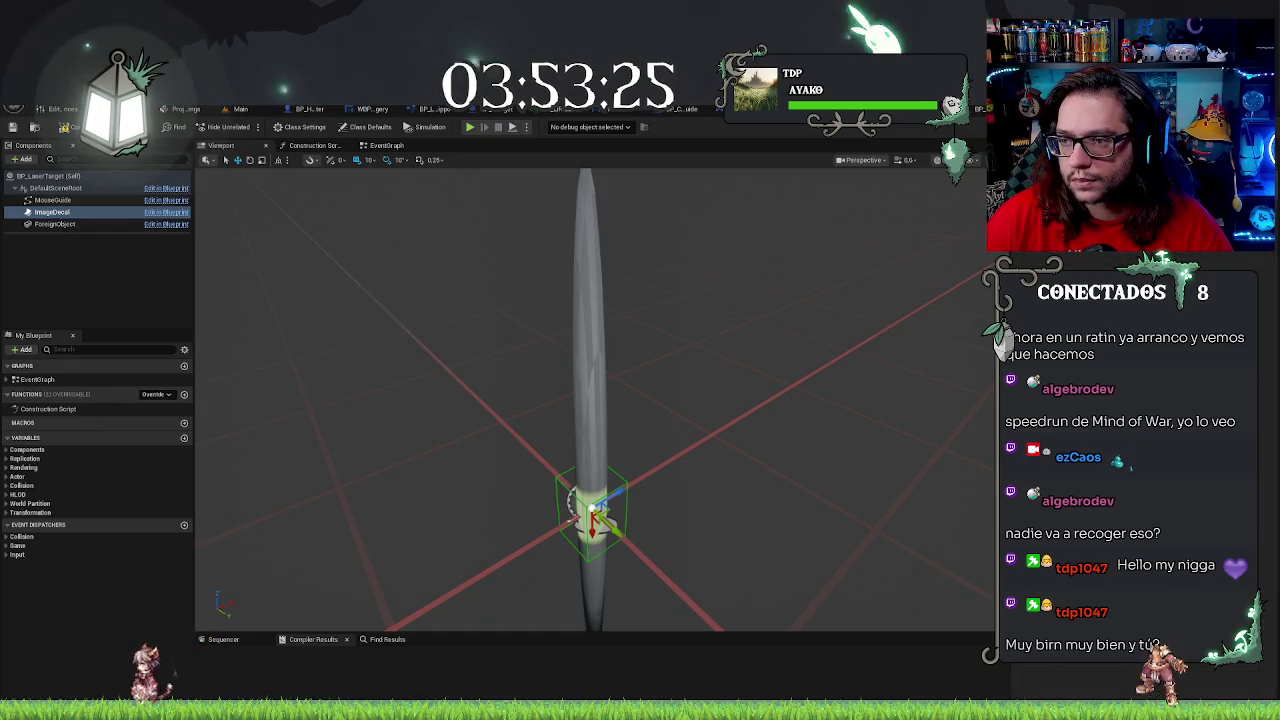
pyautogui.click(46, 201)
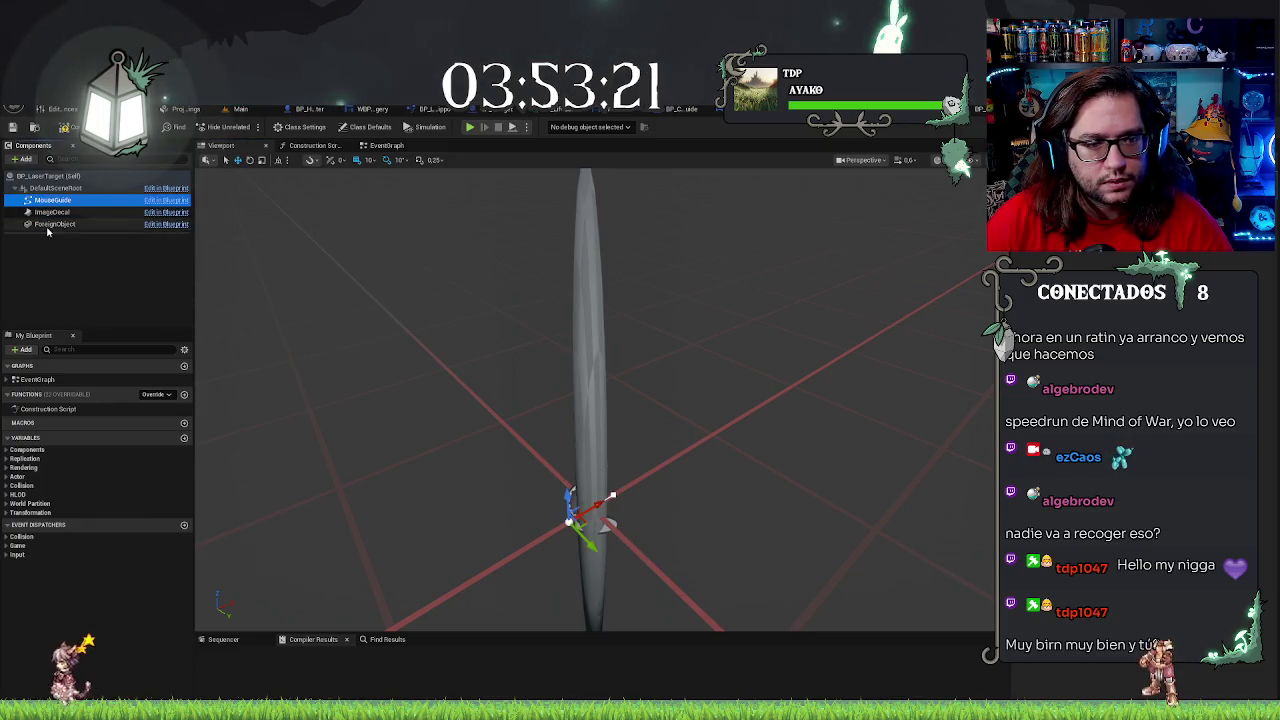
pyautogui.click(65, 225)
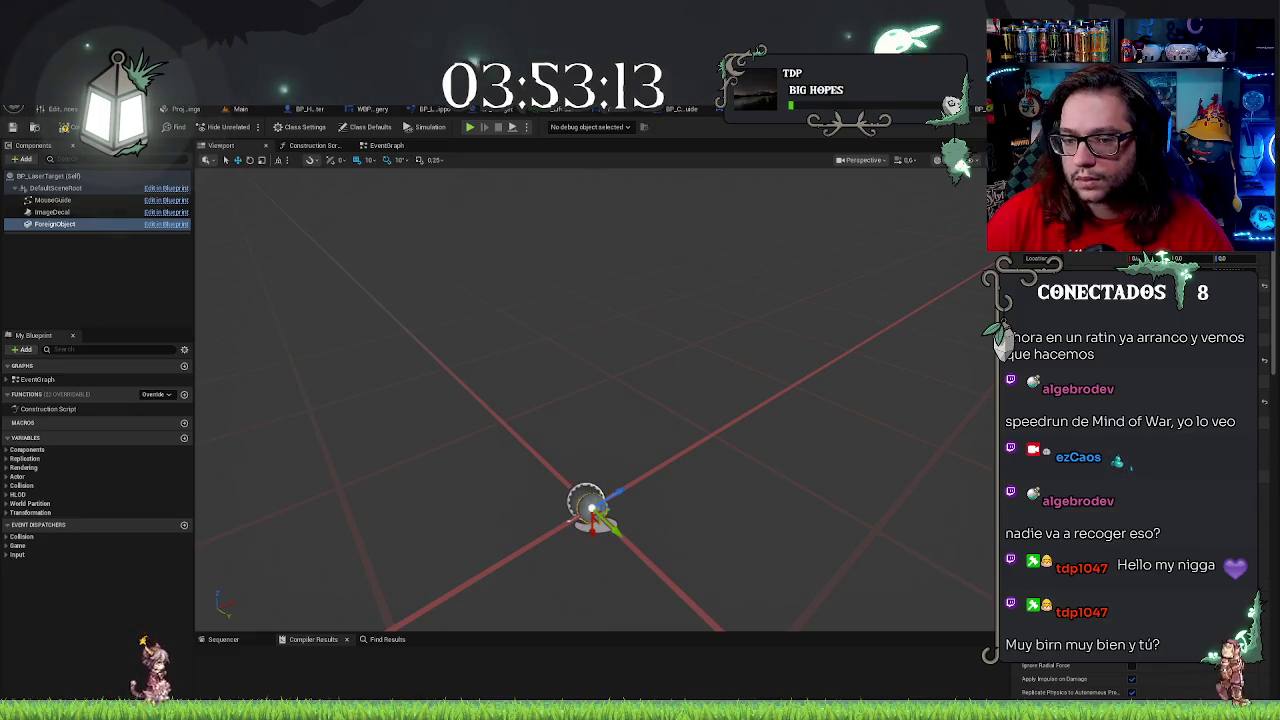
# Orbit around the ForeignObject sphere and give it a blue material
pyautogui.moveTo(817, 449)
pyautogui.mouseDown()
pyautogui.moveTo(790, 470)
pyautogui.moveTo(830, 465)
pyautogui.moveTo(805, 440)
pyautogui.mouseUp()
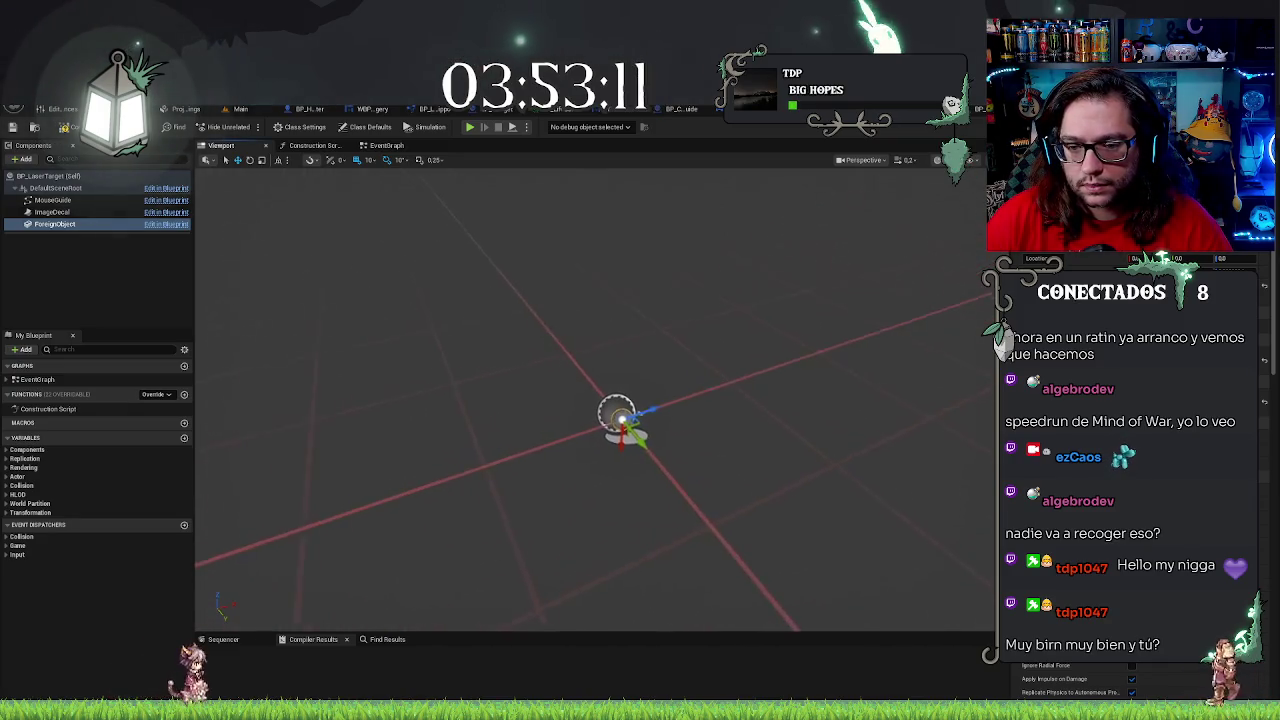
pyautogui.scroll(5, 595, 400)
pyautogui.scroll(-3, 595, 400)
pyautogui.moveTo(595, 400); pyautogui.dragTo(650, 380)
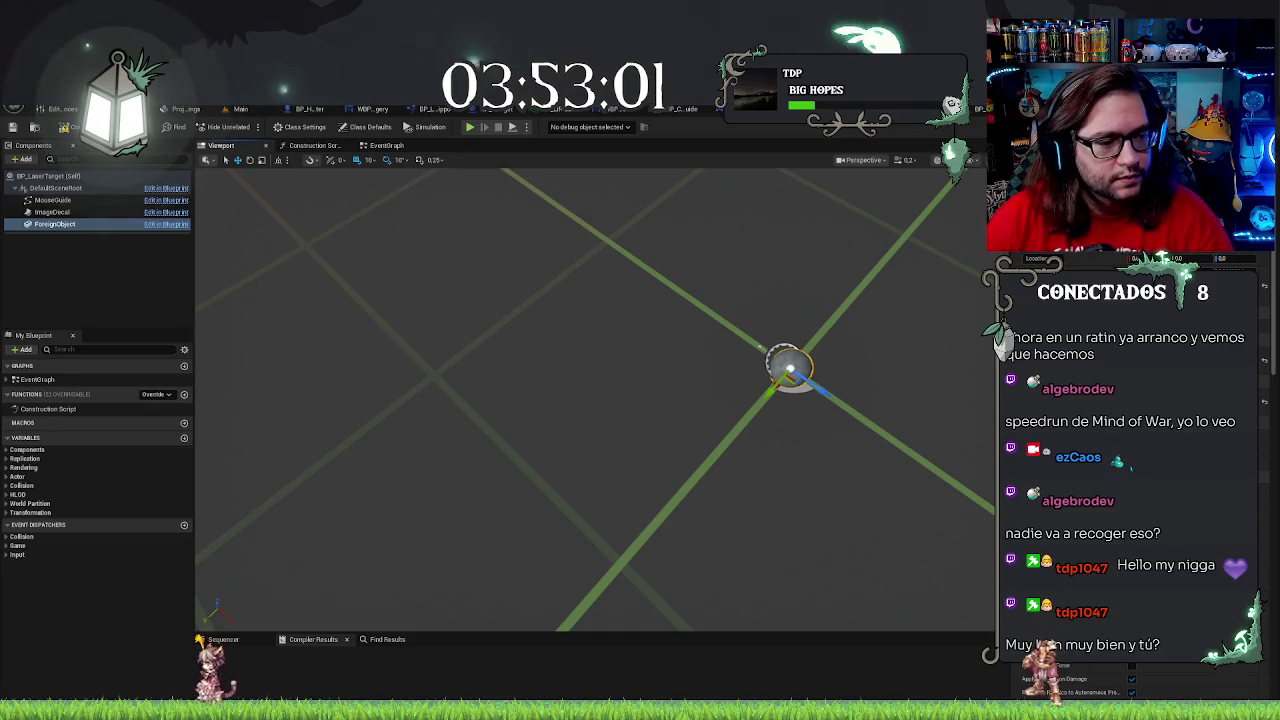
pyautogui.click(245, 109)
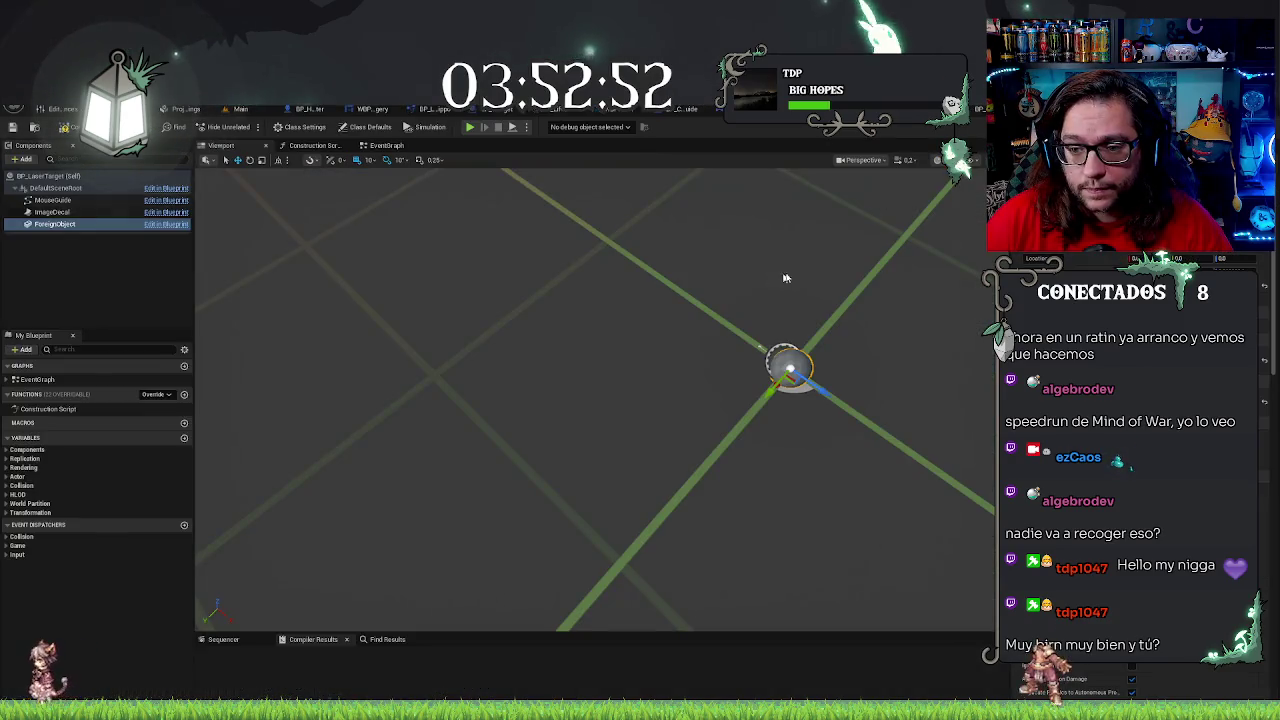
pyautogui.moveTo(783, 277); pyautogui.dragTo(700, 277)
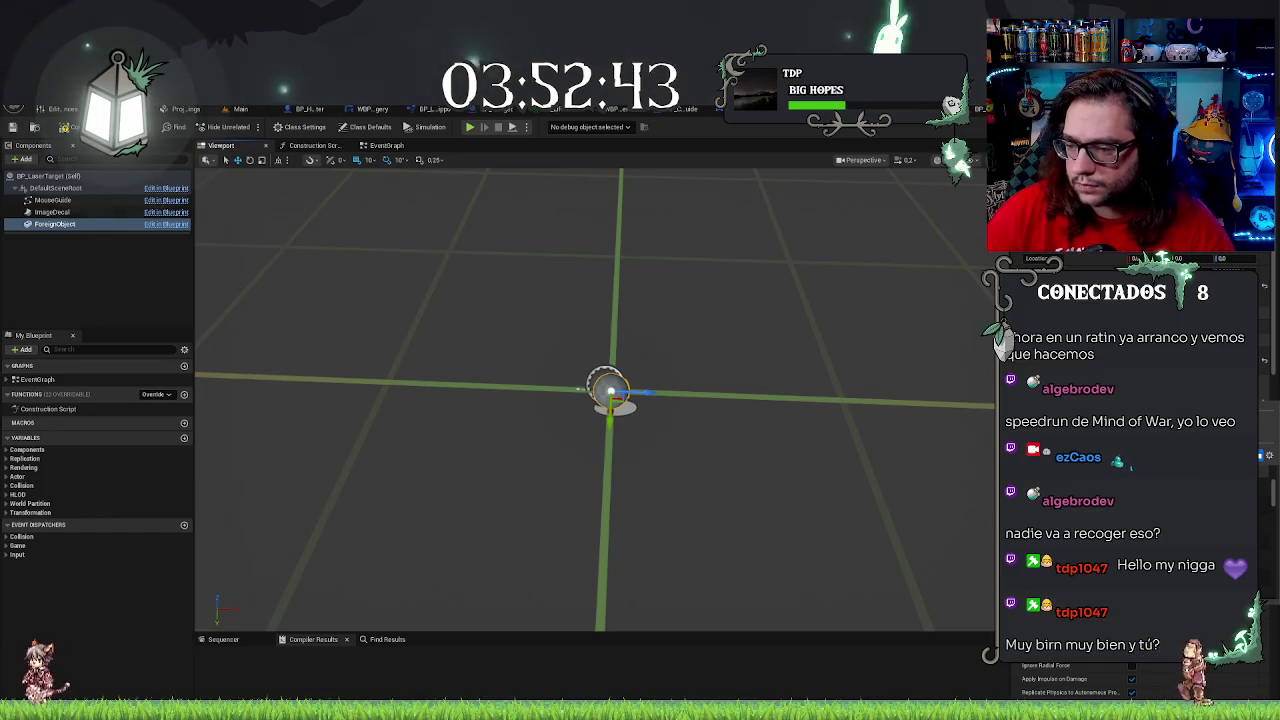
pyautogui.moveTo(610, 390); pyautogui.dragTo(650, 410)
pyautogui.moveTo(840, 427); pyautogui.dragTo(840, 427)
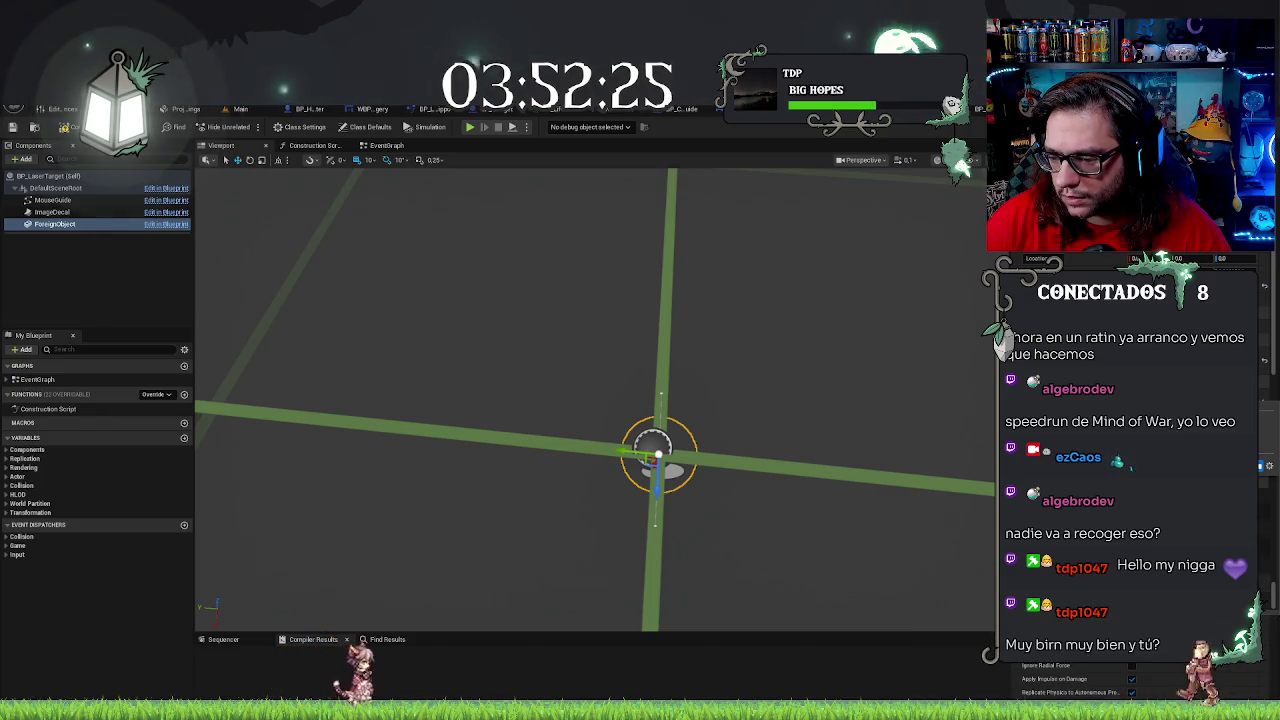
pyautogui.click(1140, 520)
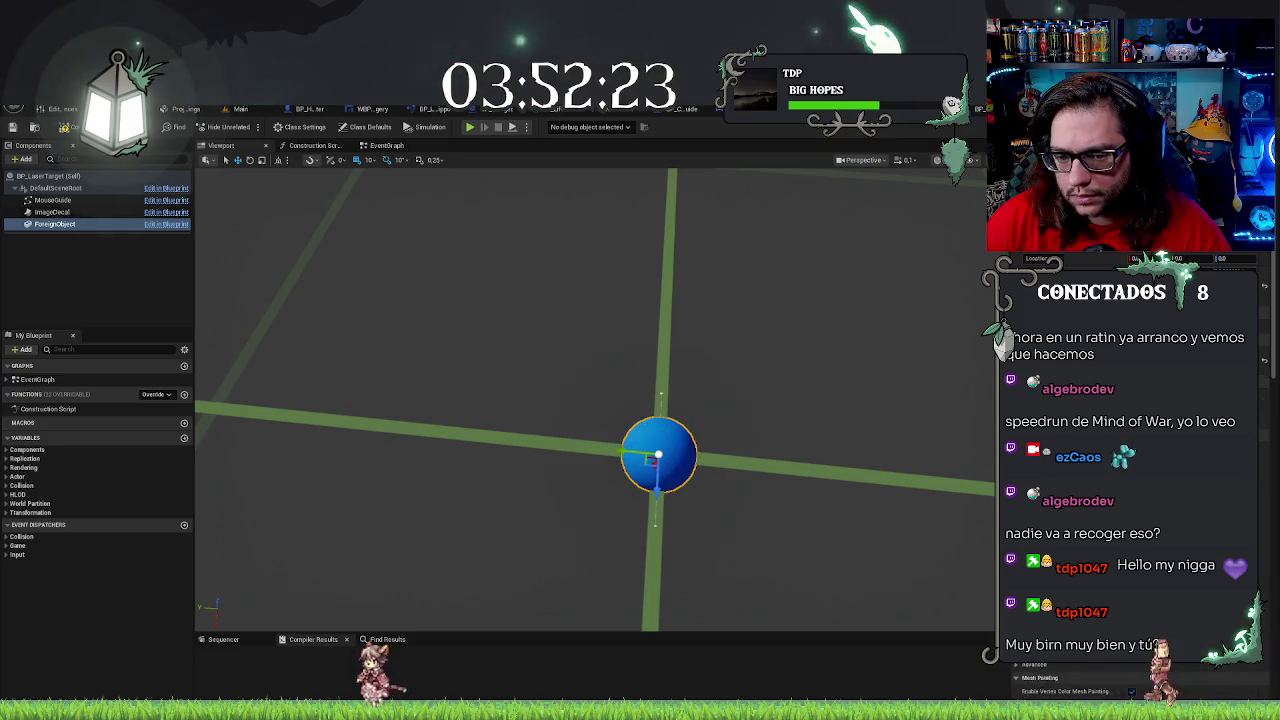
pyautogui.moveTo(600, 400)
pyautogui.mouseDown()
pyautogui.moveTo(660, 380)
pyautogui.moveTo(640, 400)
pyautogui.moveTo(680, 395)
pyautogui.moveTo(630, 400)
pyautogui.mouseUp()
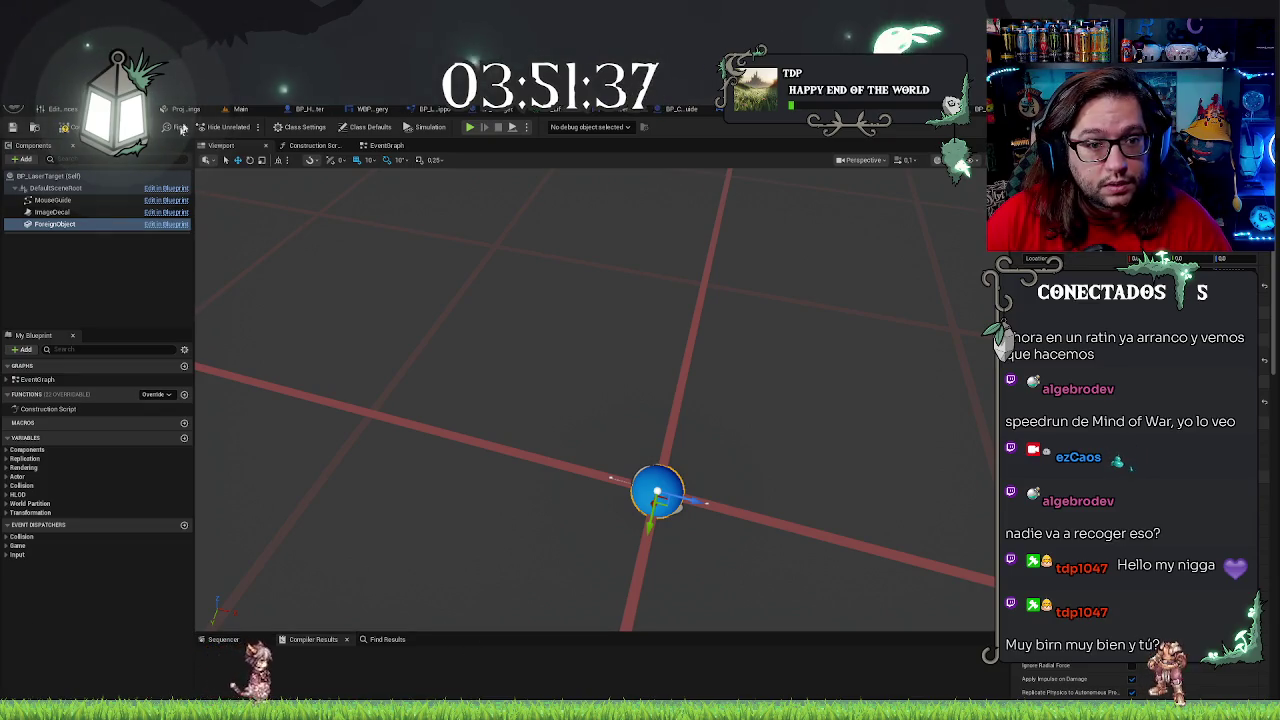
pyautogui.click(241, 109)
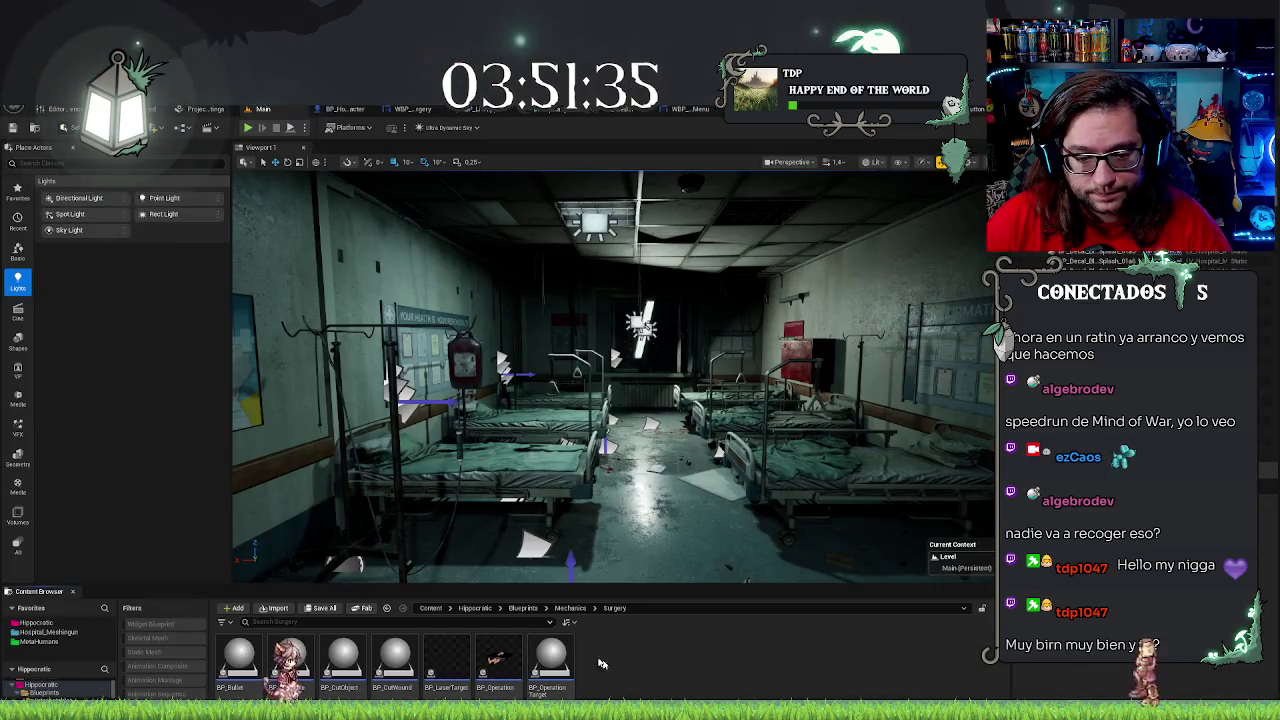
# Import SM_PortaDocumentos_Hospital into Hippocratic > Meshes after checking its preview and material settings
pyautogui.click(475, 608)
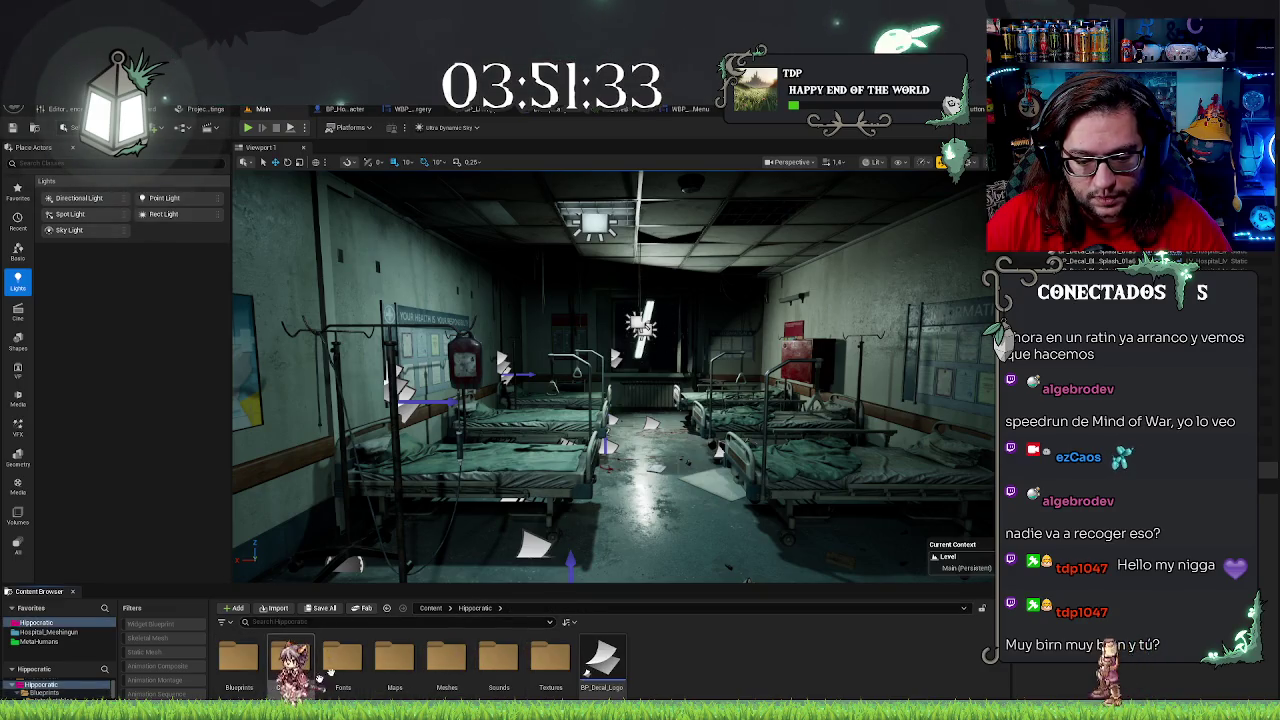
pyautogui.doubleClick(446, 657)
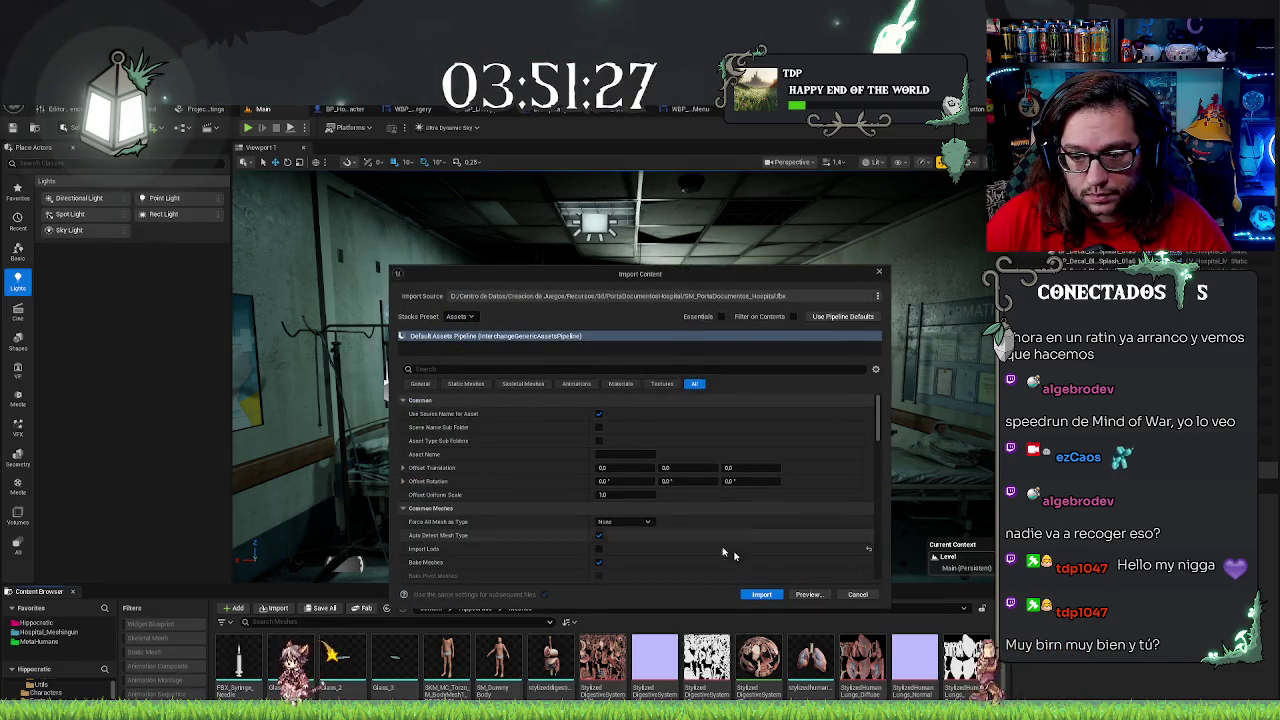
pyautogui.click(808, 594)
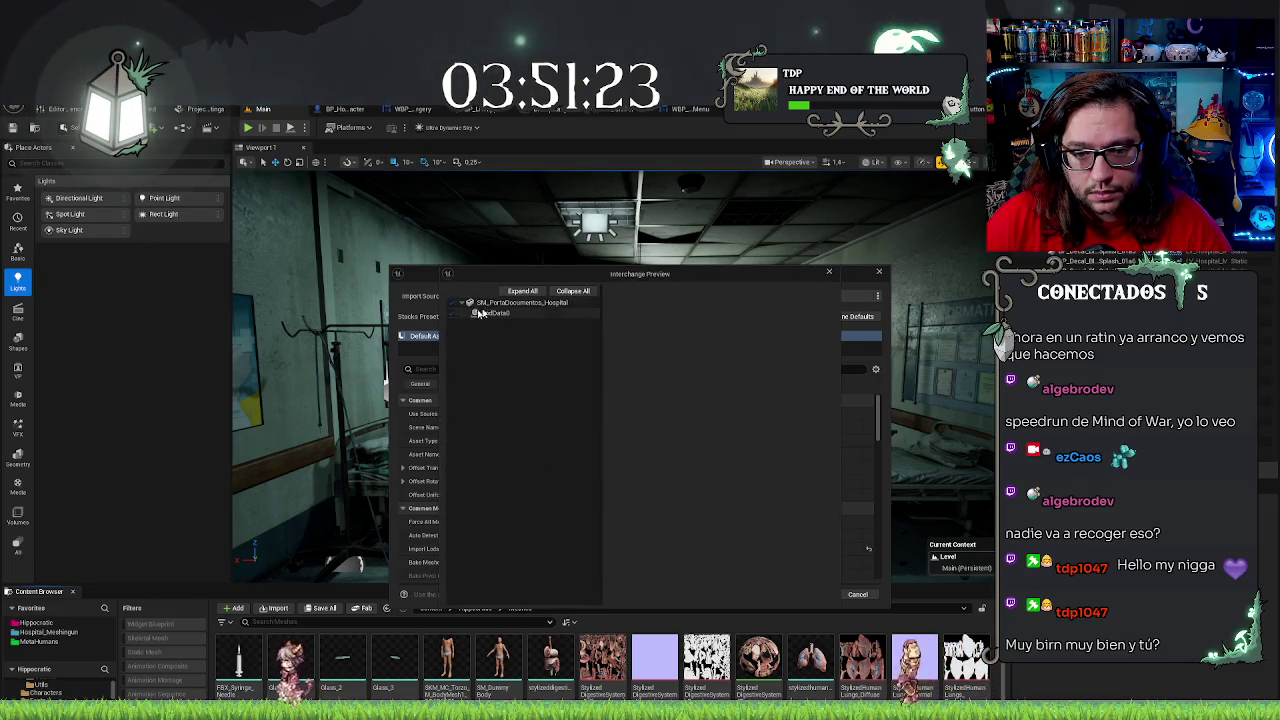
pyautogui.click(829, 273)
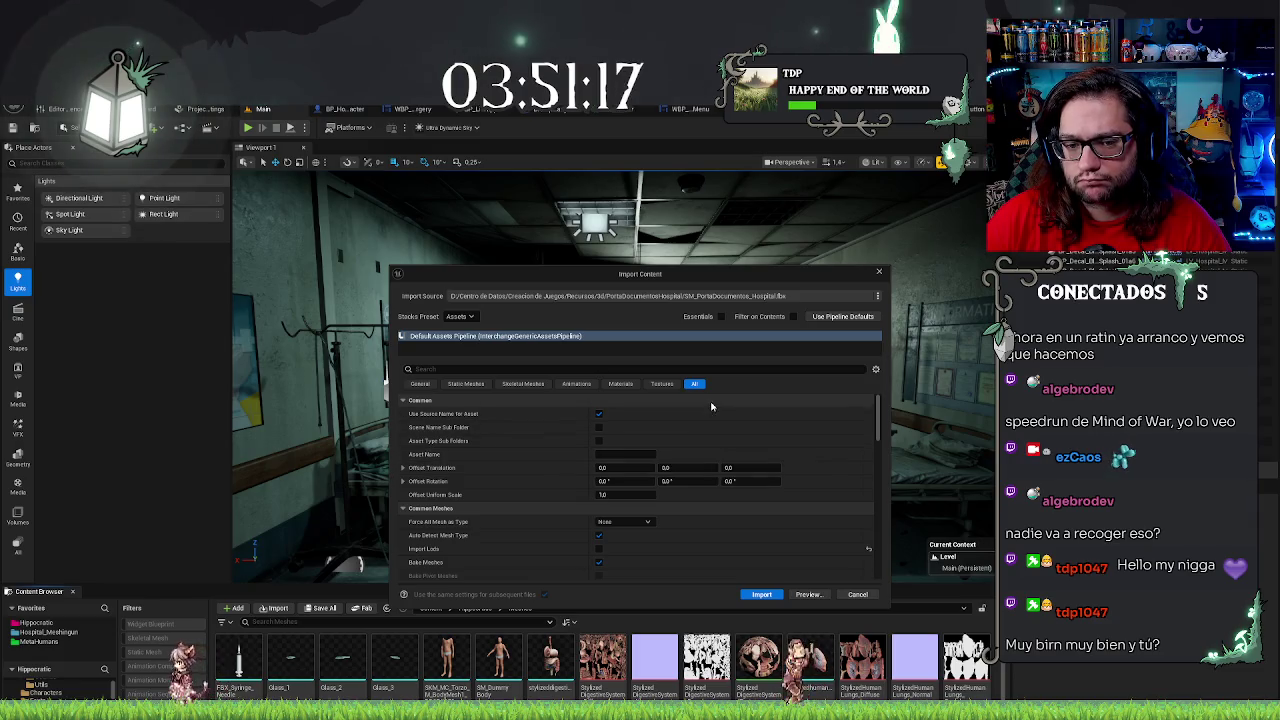
pyautogui.click(621, 384)
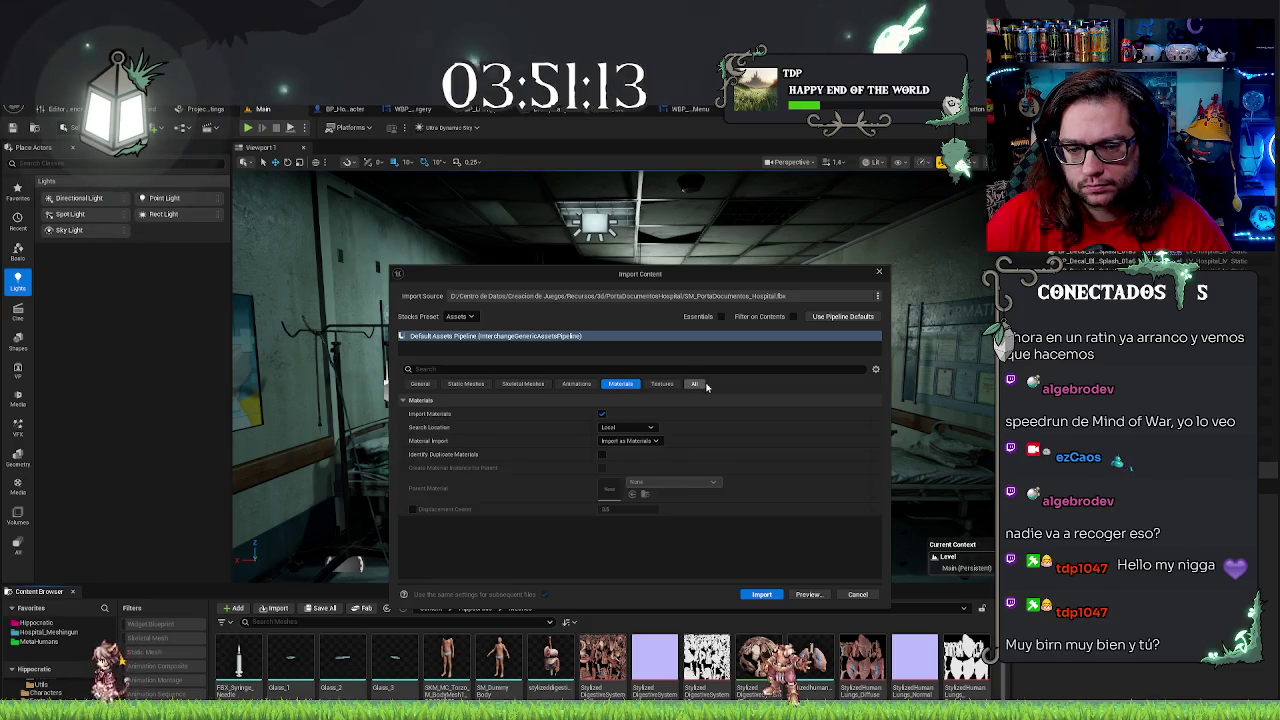
pyautogui.click(697, 384)
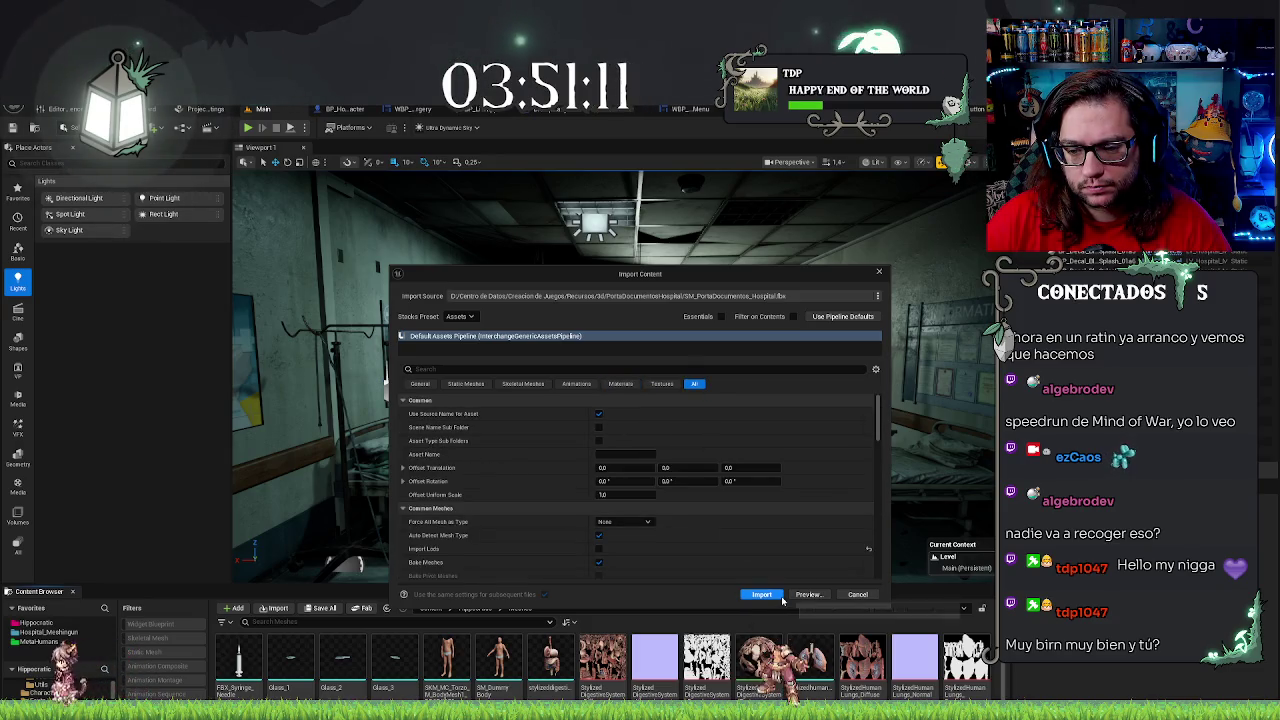
pyautogui.click(760, 596)
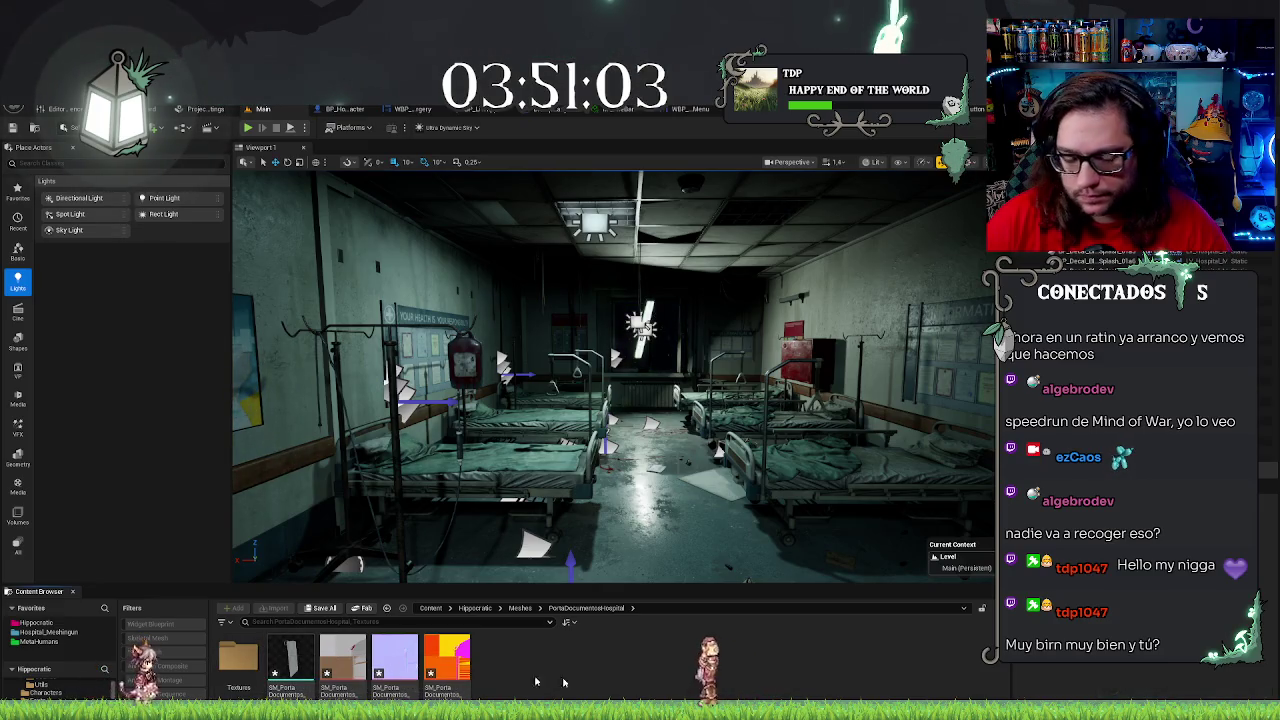
pyautogui.doubleClick(238, 658)
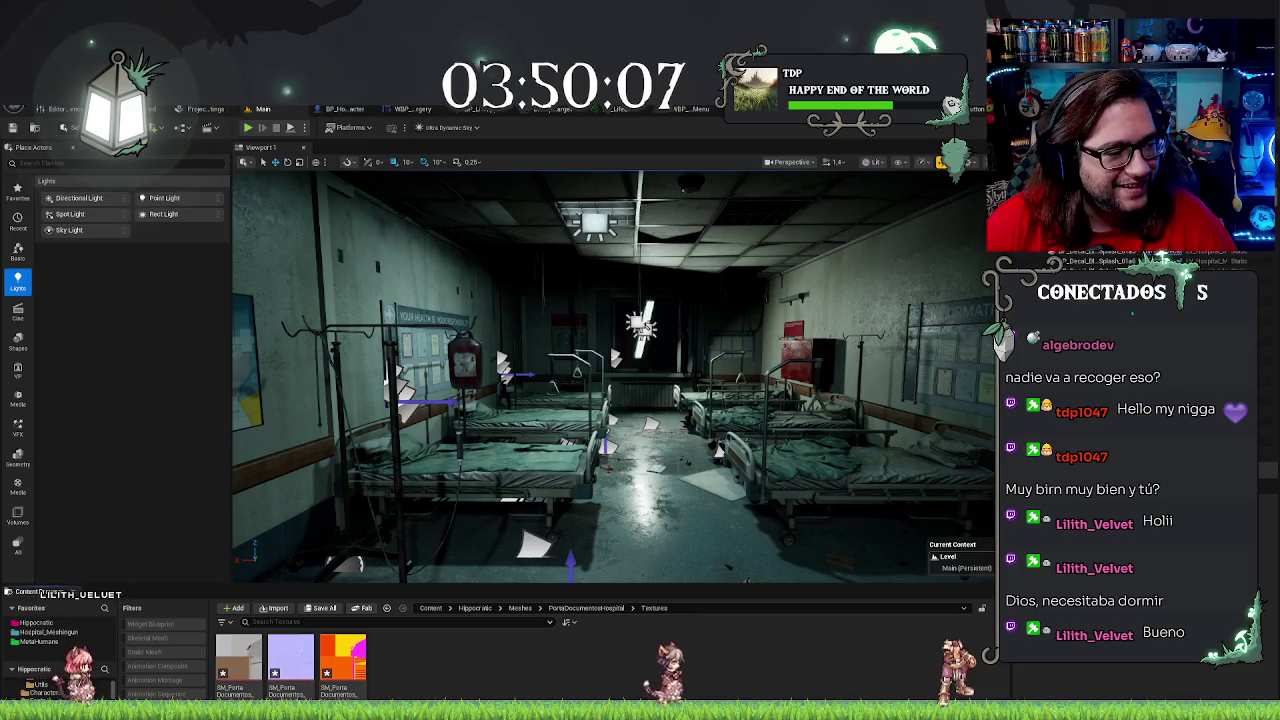
# Review the imported textures, return to PortaDocumentosHospital and select the hospital bed in the ward
pyautogui.moveTo(580, 298); pyautogui.dragTo(500, 300)
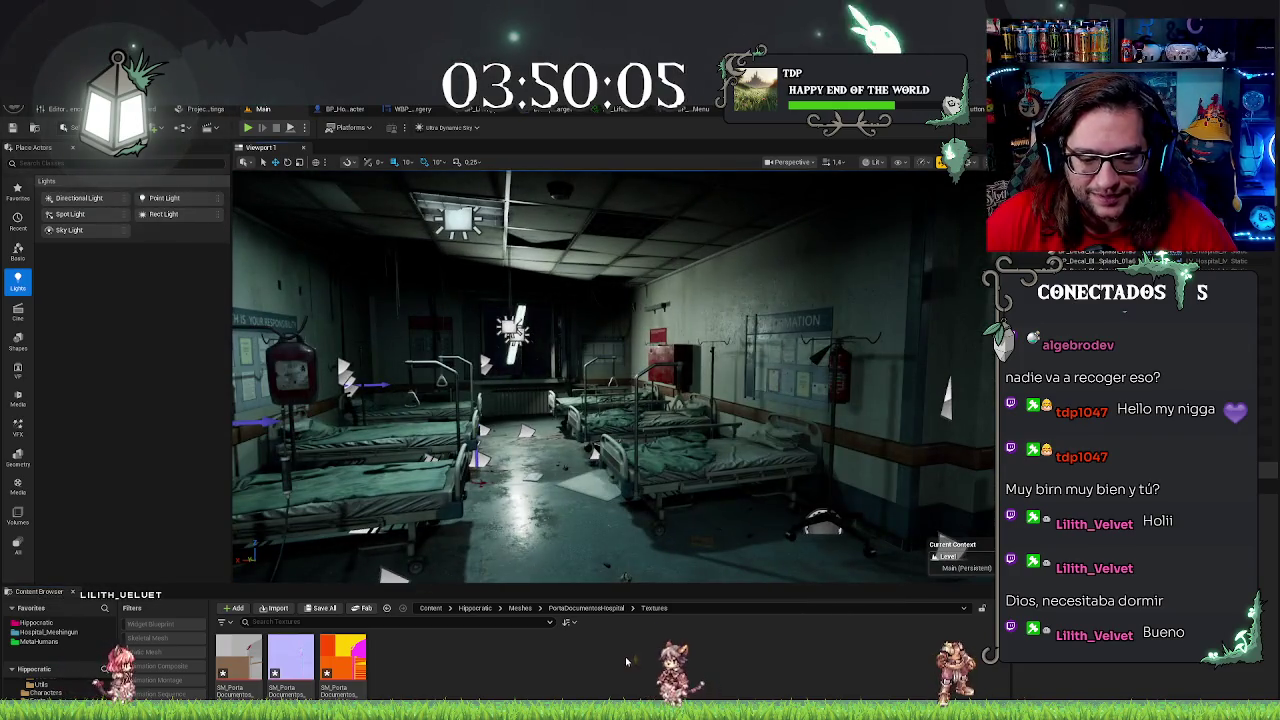
pyautogui.click(345, 665)
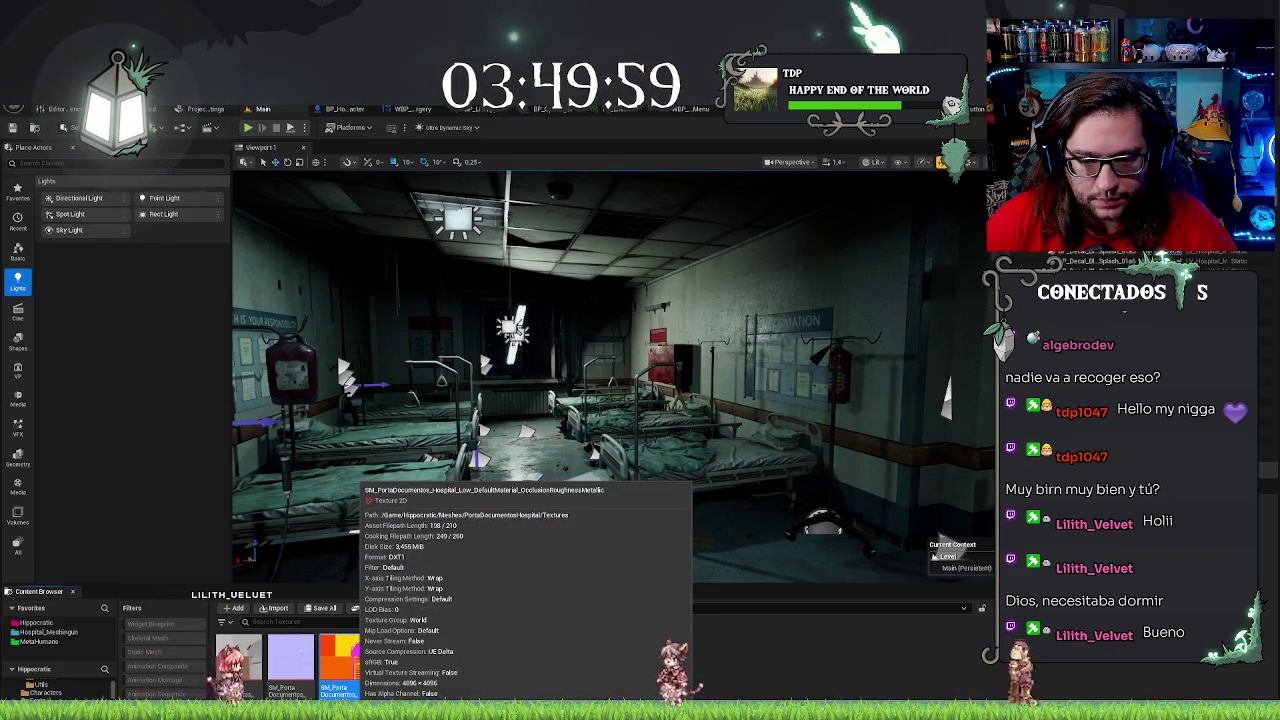
pyautogui.click(576, 631)
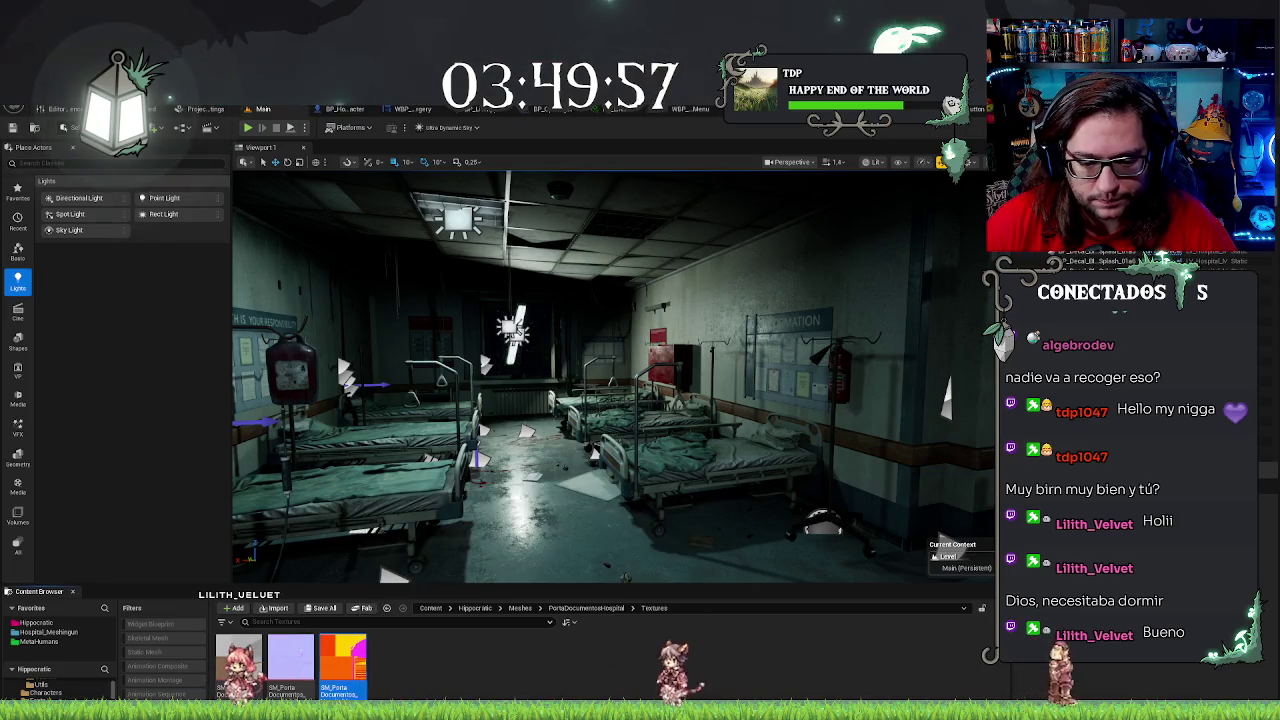
pyautogui.moveTo(352, 684)
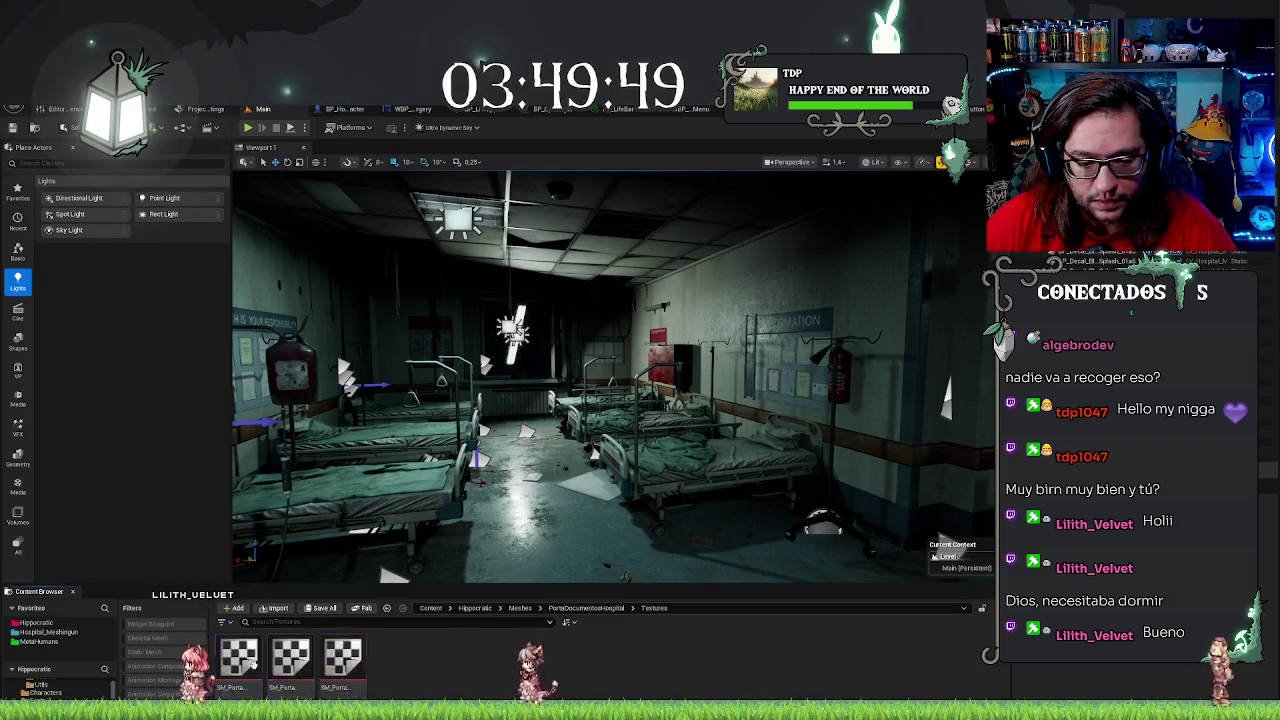
pyautogui.click(586, 607)
pyautogui.moveTo(290, 660); pyautogui.dragTo(663, 497)
pyautogui.click(707, 505)
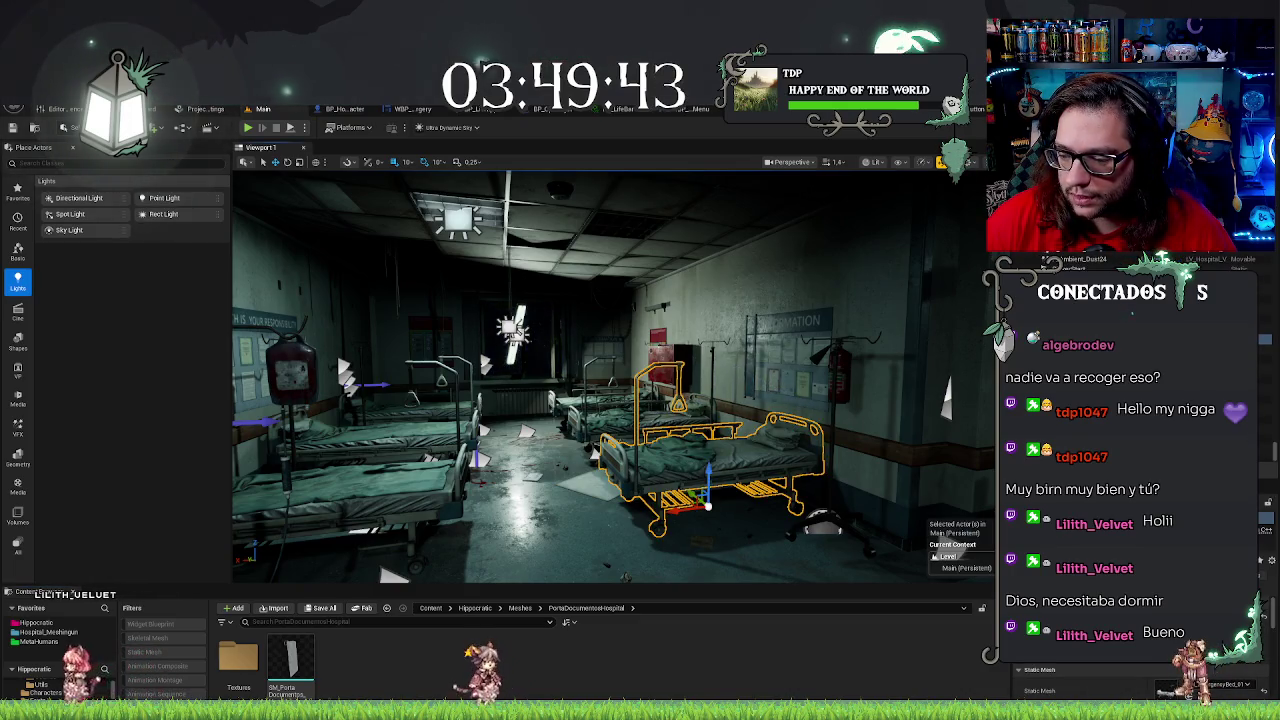
# Locate the bed's MI_EmergencyBed_Cloth_01a material and copy it into the Hippocratic folder
pyautogui.hotkey('ctrl', 'b')
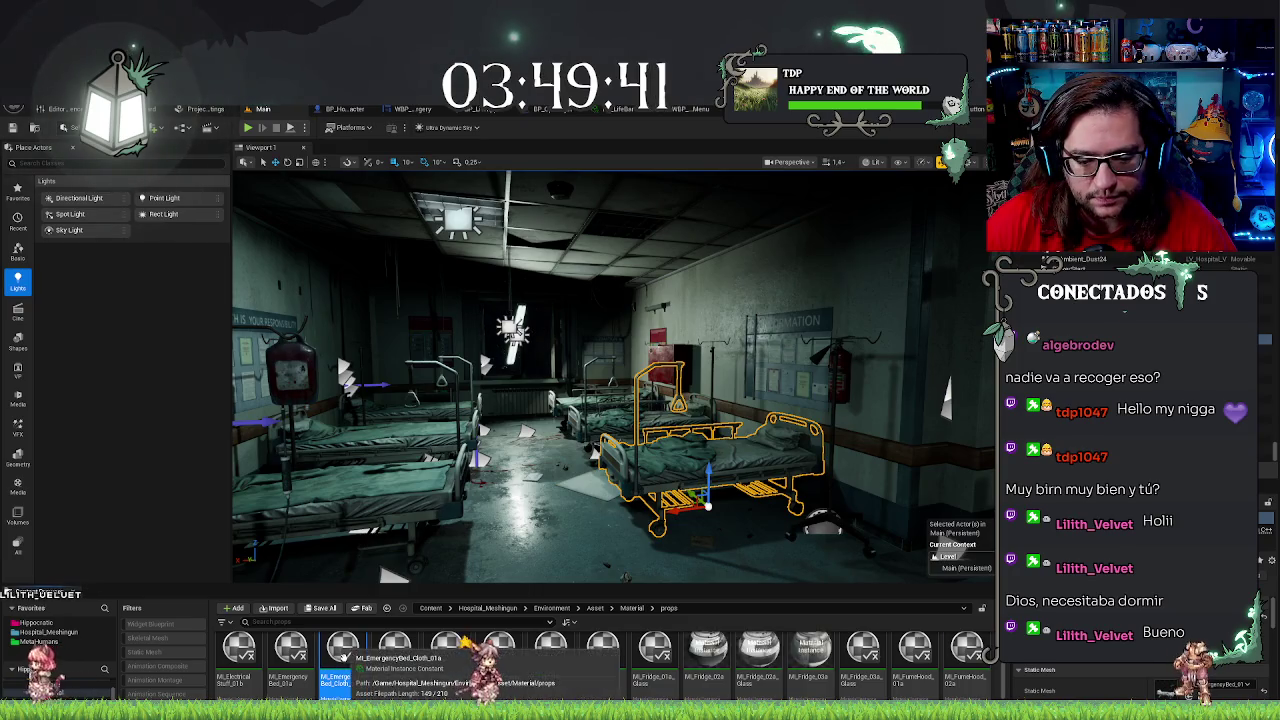
pyautogui.doubleClick(345, 662)
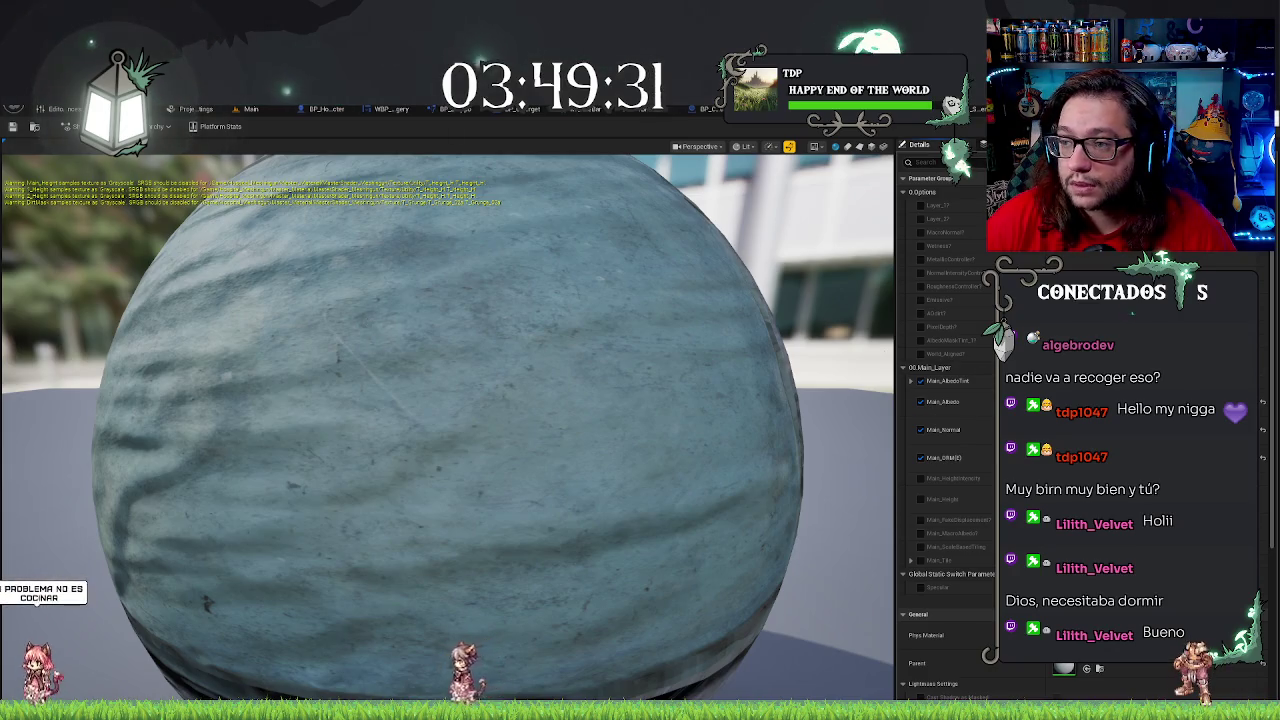
pyautogui.hotkey('ctrl', 'Tab')
pyautogui.click(241, 108)
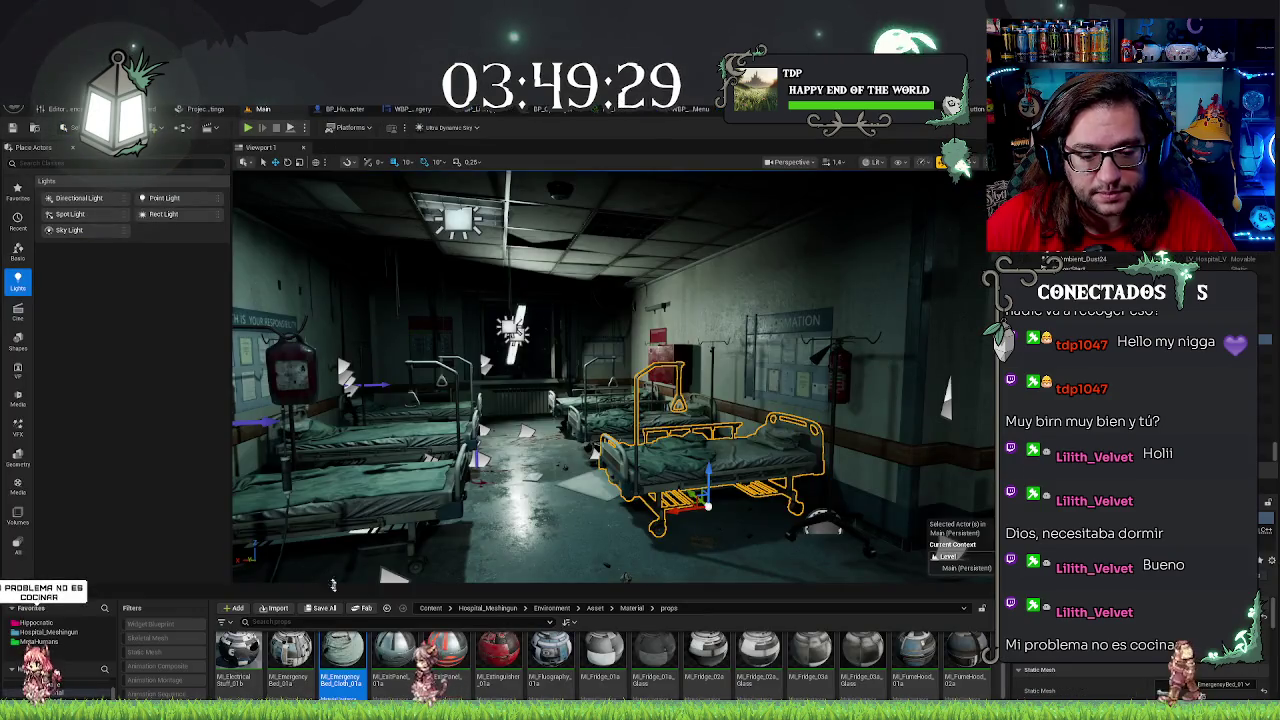
pyautogui.moveTo(340, 655)
pyautogui.mouseDown()
pyautogui.moveTo(170, 660)
pyautogui.moveTo(46, 632)
pyautogui.mouseUp()
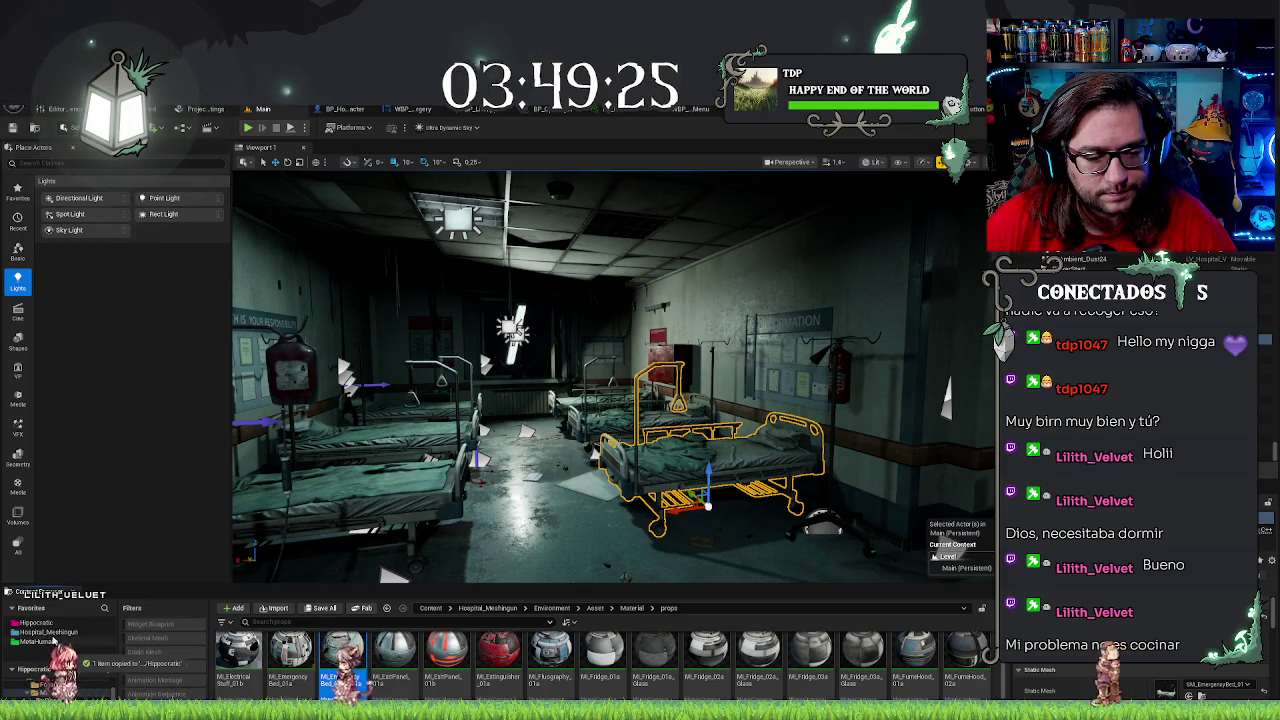
pyautogui.click(78, 656)
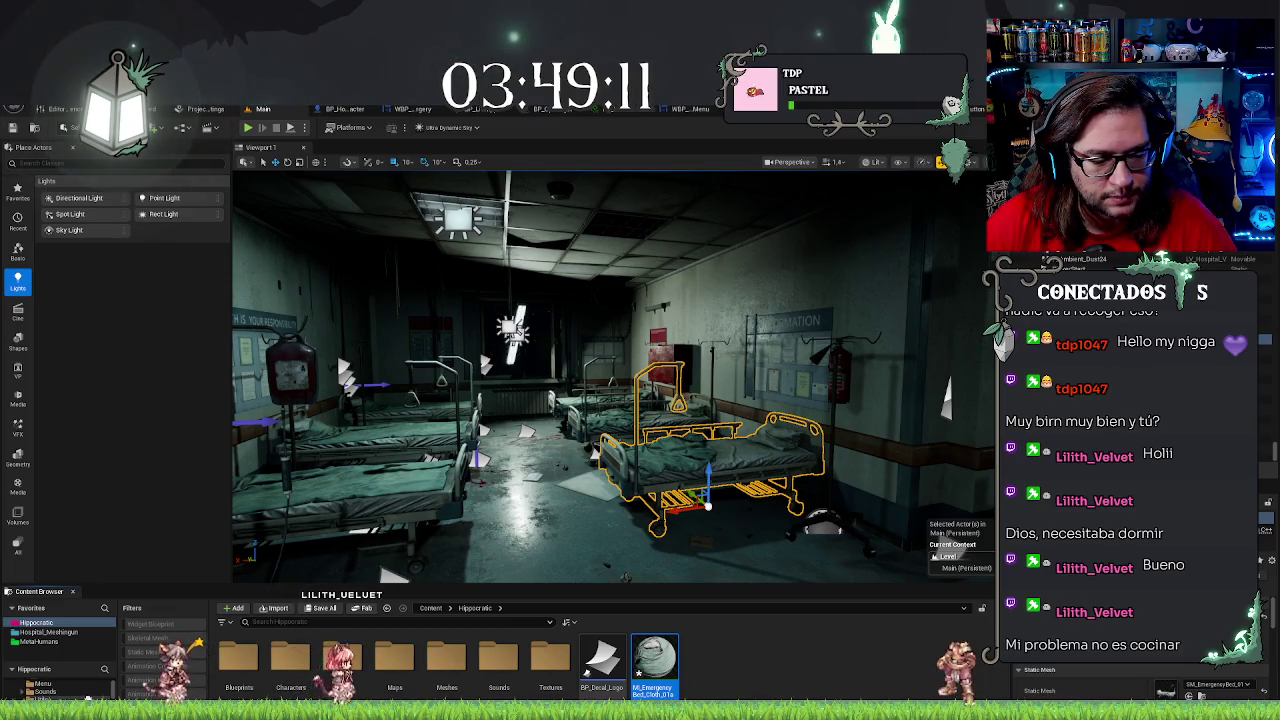
# Scroll through the Content Browser folder tree until the editor crashes
pyautogui.scroll(1, 88, 690)
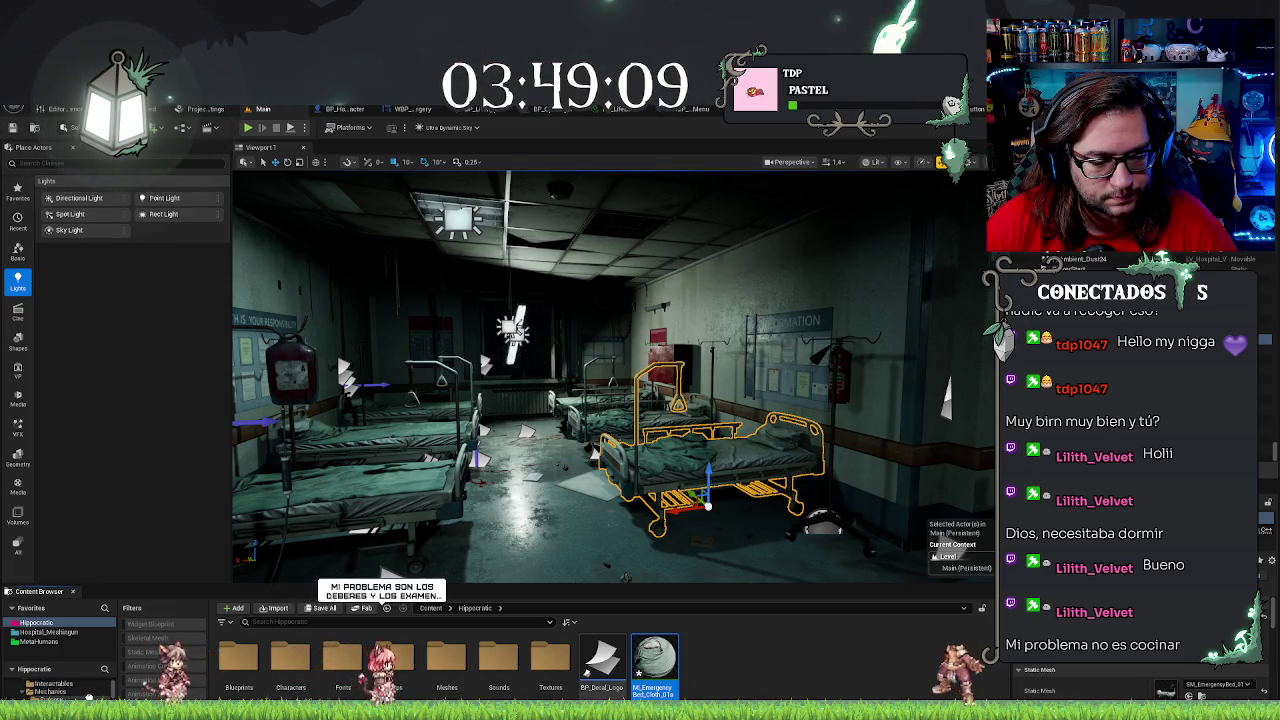
pyautogui.scroll(-2, 88, 690)
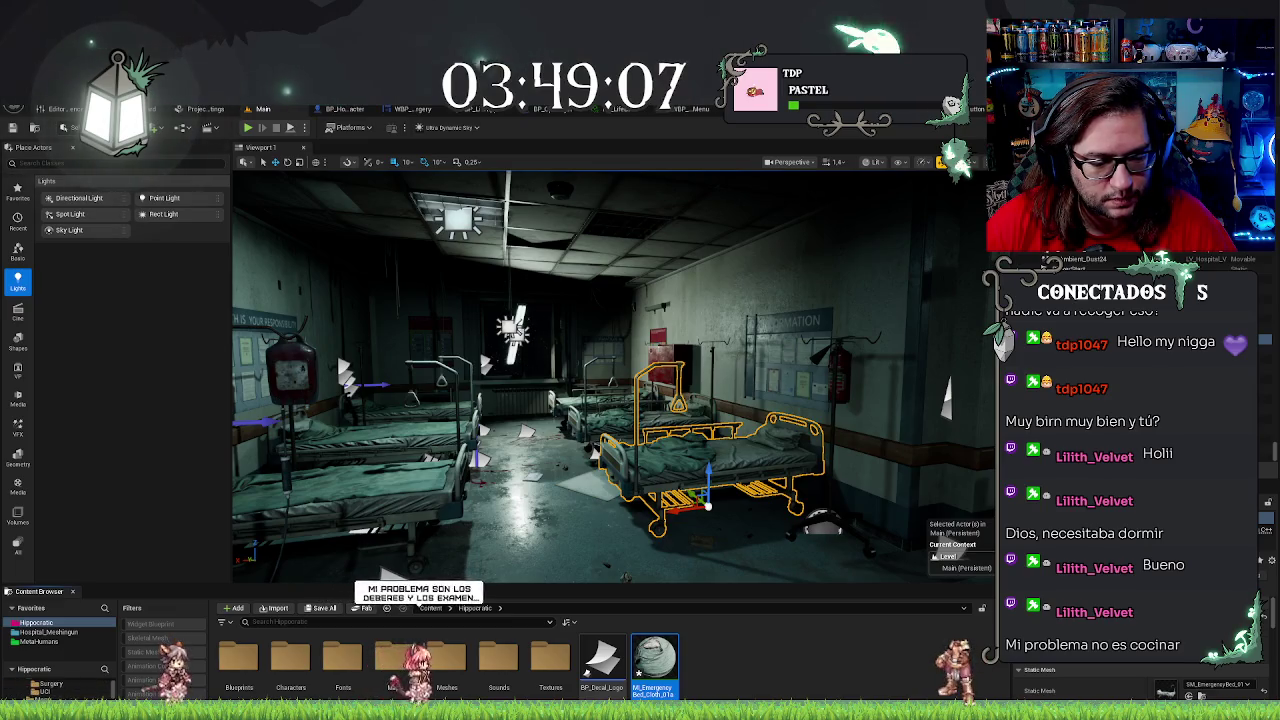
pyautogui.scroll(-1, 60, 688)
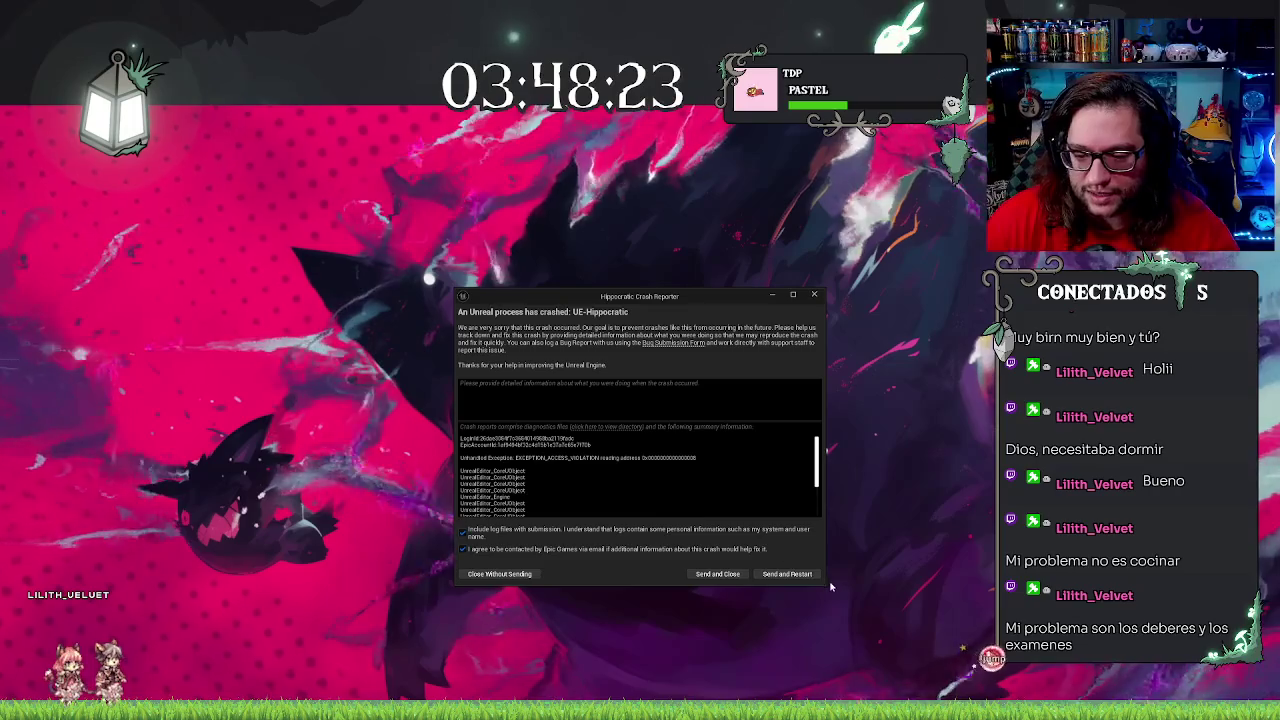
# Send the crash report, restart the editor, and detach the reopened Blueprint editor into its own window
pyautogui.click(787, 574)
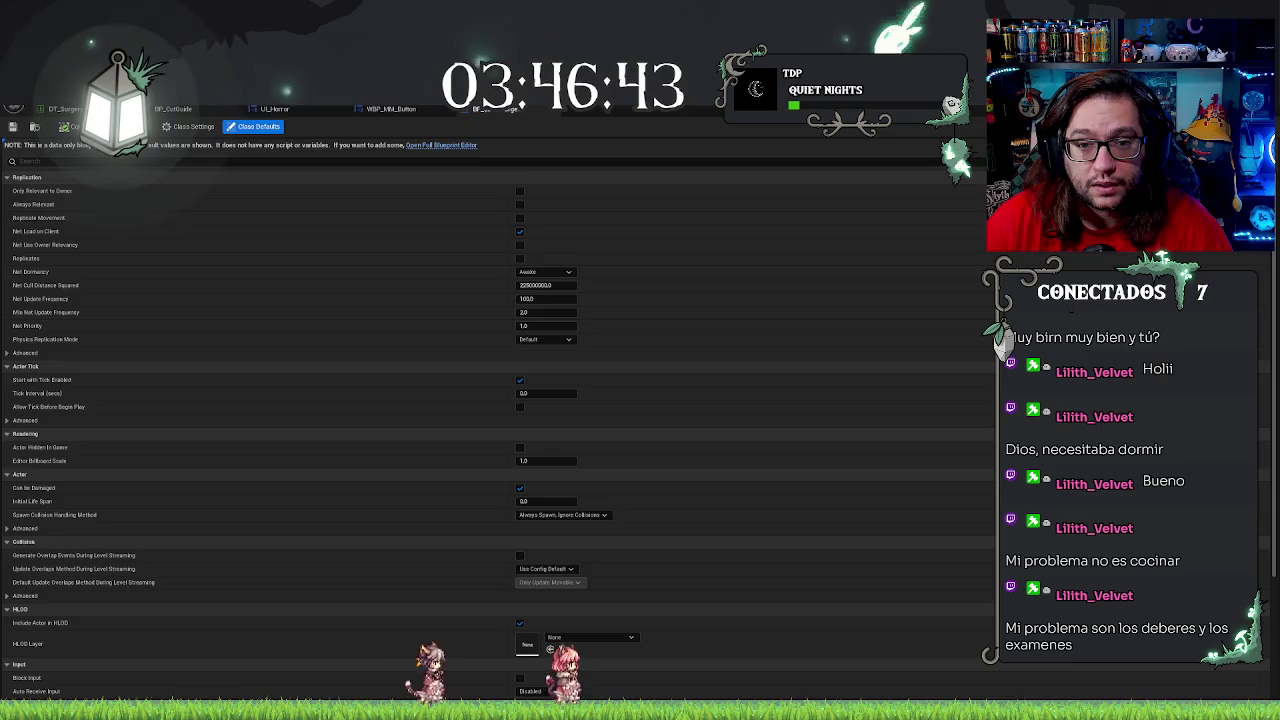
pyautogui.moveTo(500, 108)
pyautogui.mouseDown()
pyautogui.moveTo(826, 223)
pyautogui.moveTo(668, 269)
pyautogui.moveTo(586, 237)
pyautogui.mouseUp()
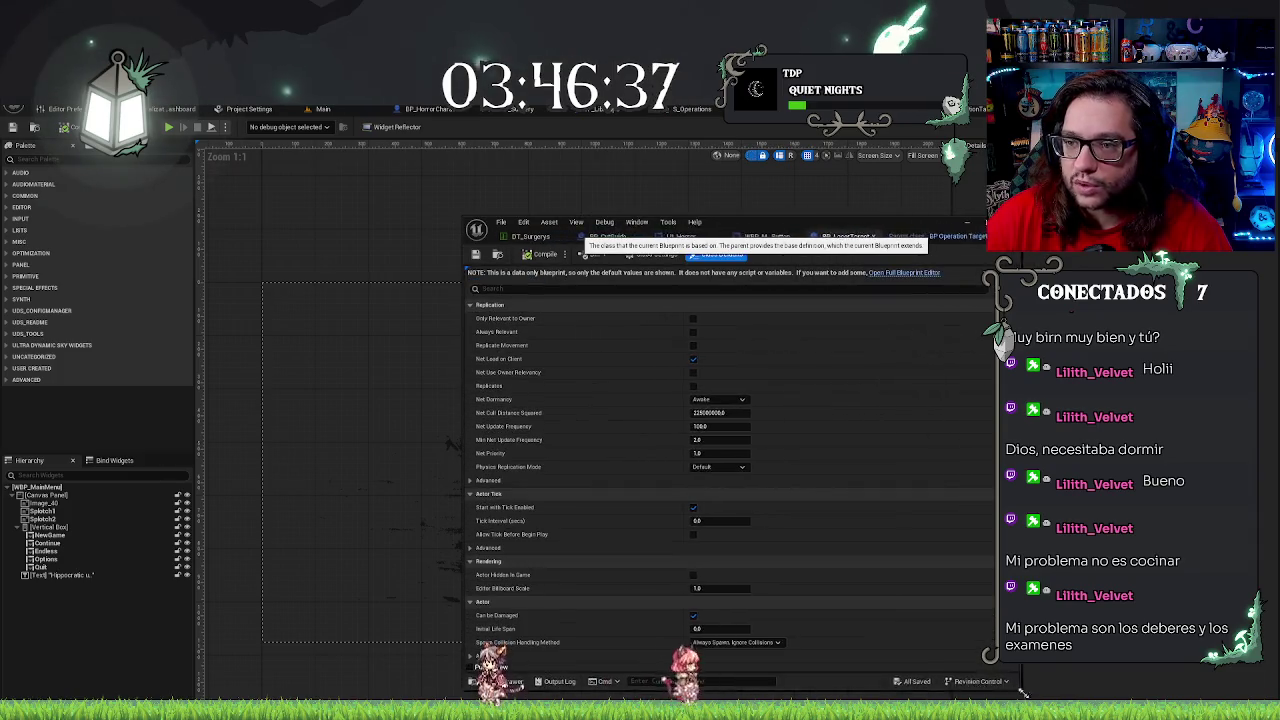
# Dock DT_Surgerys and UI_Horror into the main window, close BP_OutGuide, and merge the floating window back
pyautogui.moveTo(570, 236)
pyautogui.mouseDown()
pyautogui.moveTo(420, 150)
pyautogui.moveTo(380, 108)
pyautogui.mouseUp()
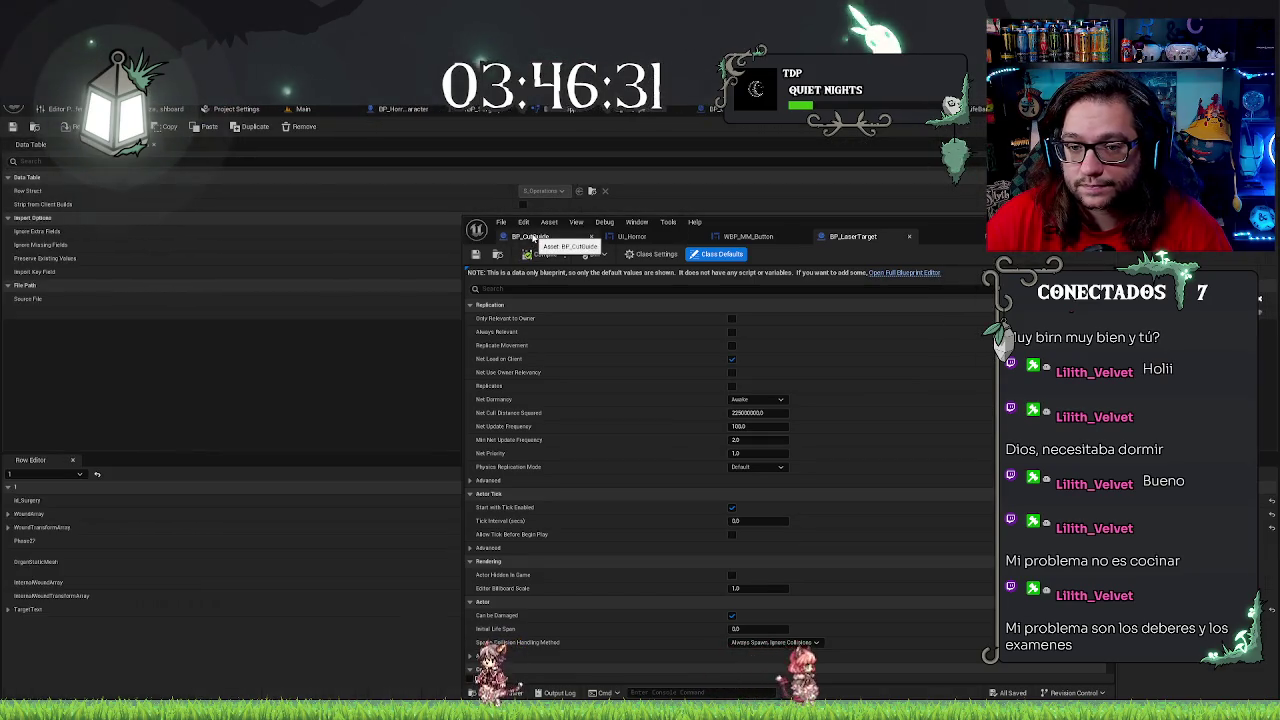
pyautogui.middleClick(533, 237)
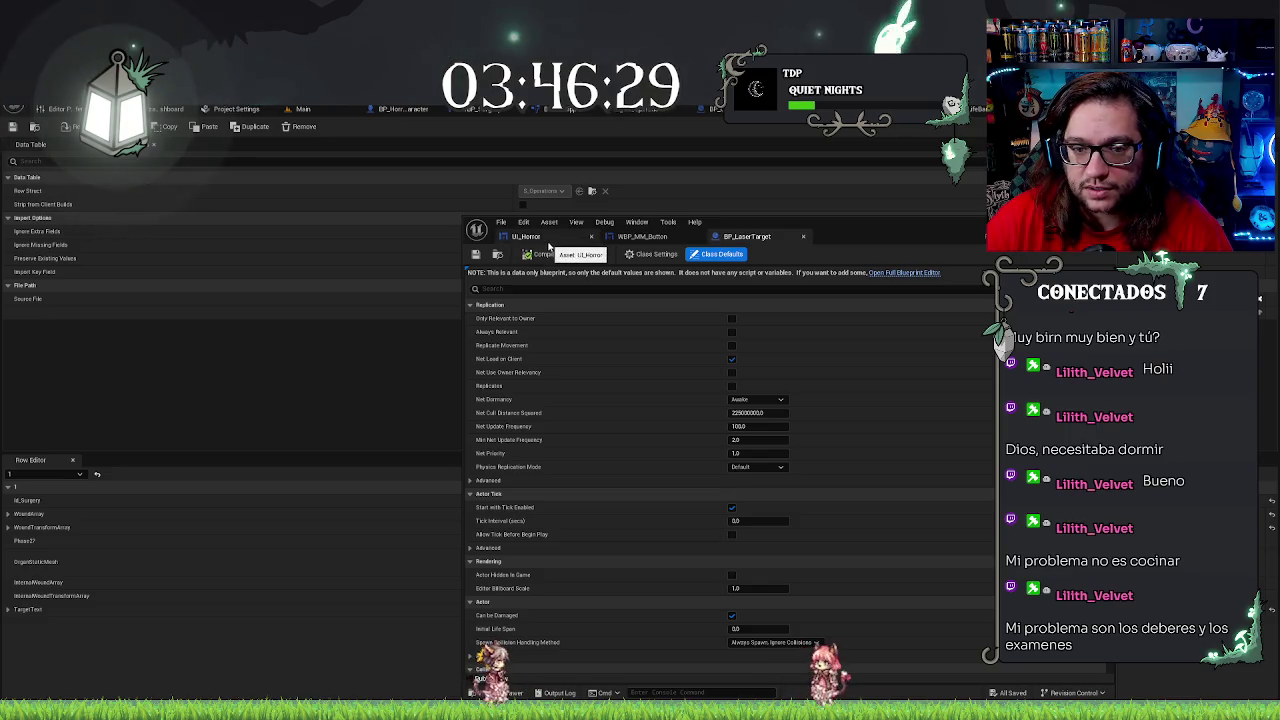
pyautogui.moveTo(540, 243); pyautogui.dragTo(540, 110)
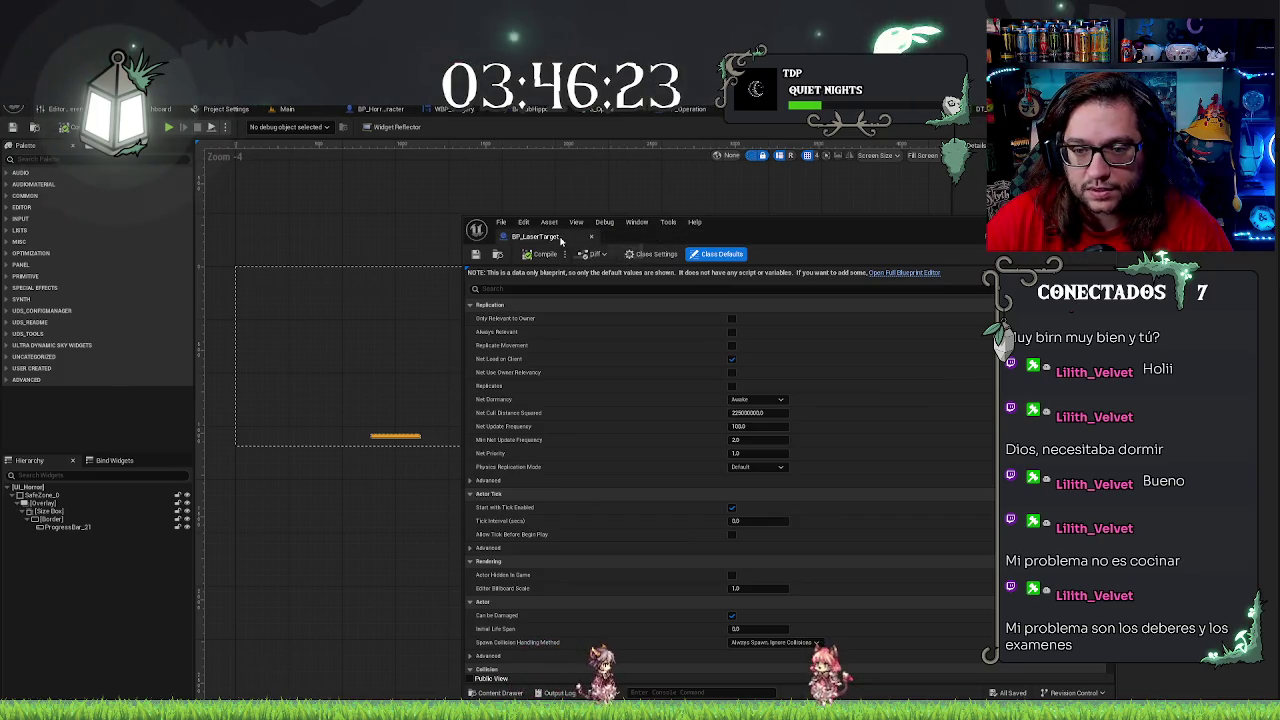
pyautogui.click(560, 452)
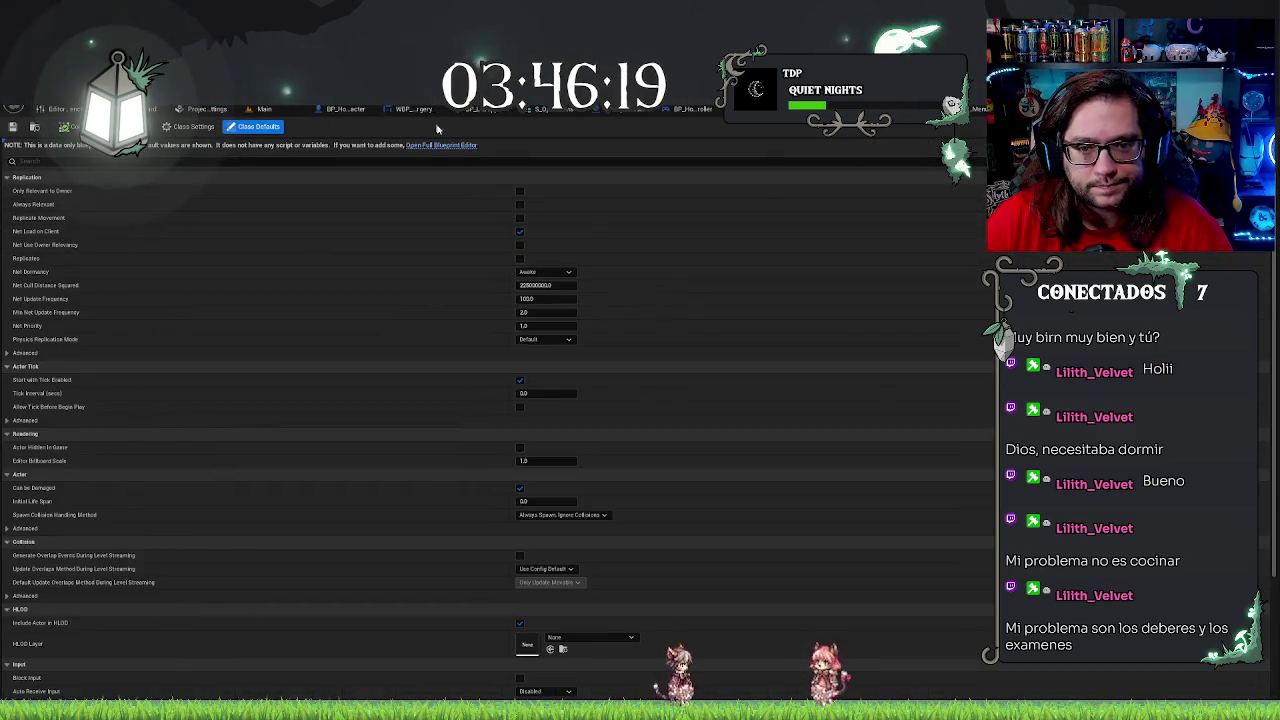
# Open BP_LaserTarget in the full Blueprint editor, orbit its preview, then go back to the Main level
pyautogui.click(462, 147)
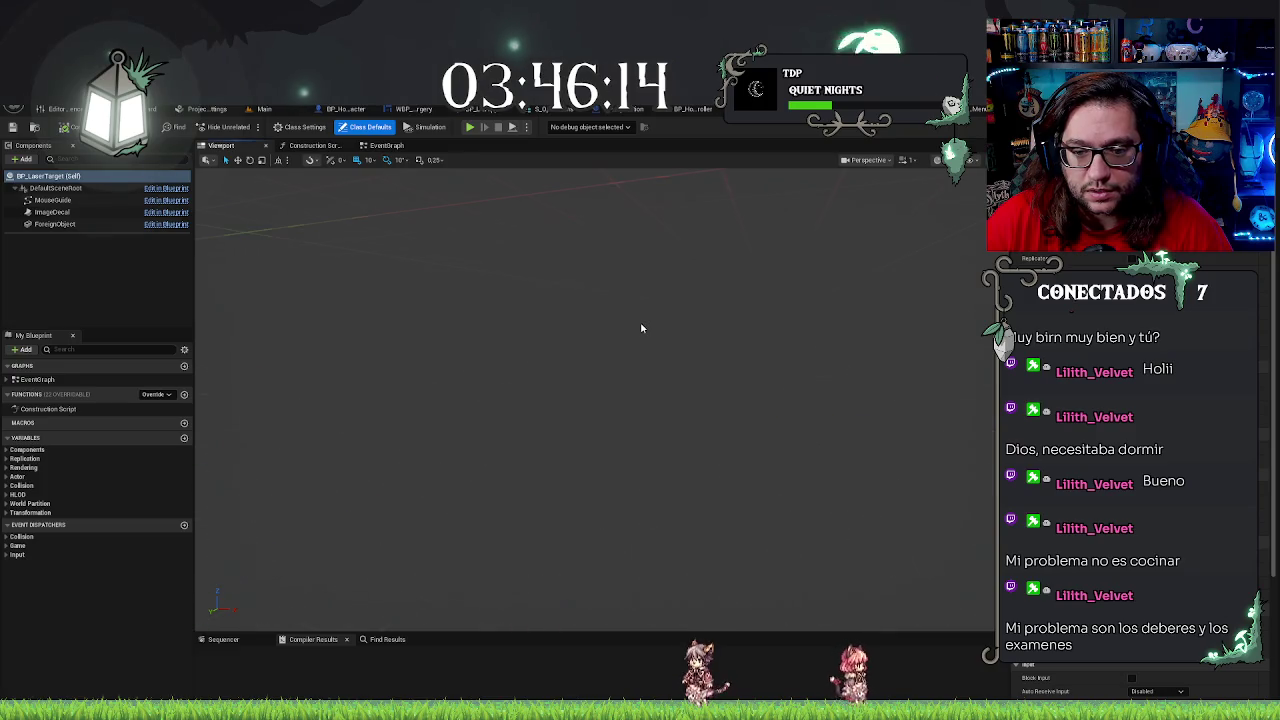
pyautogui.moveTo(640, 328)
pyautogui.mouseDown()
pyautogui.moveTo(640, 285)
pyautogui.moveTo(657, 323)
pyautogui.mouseUp()
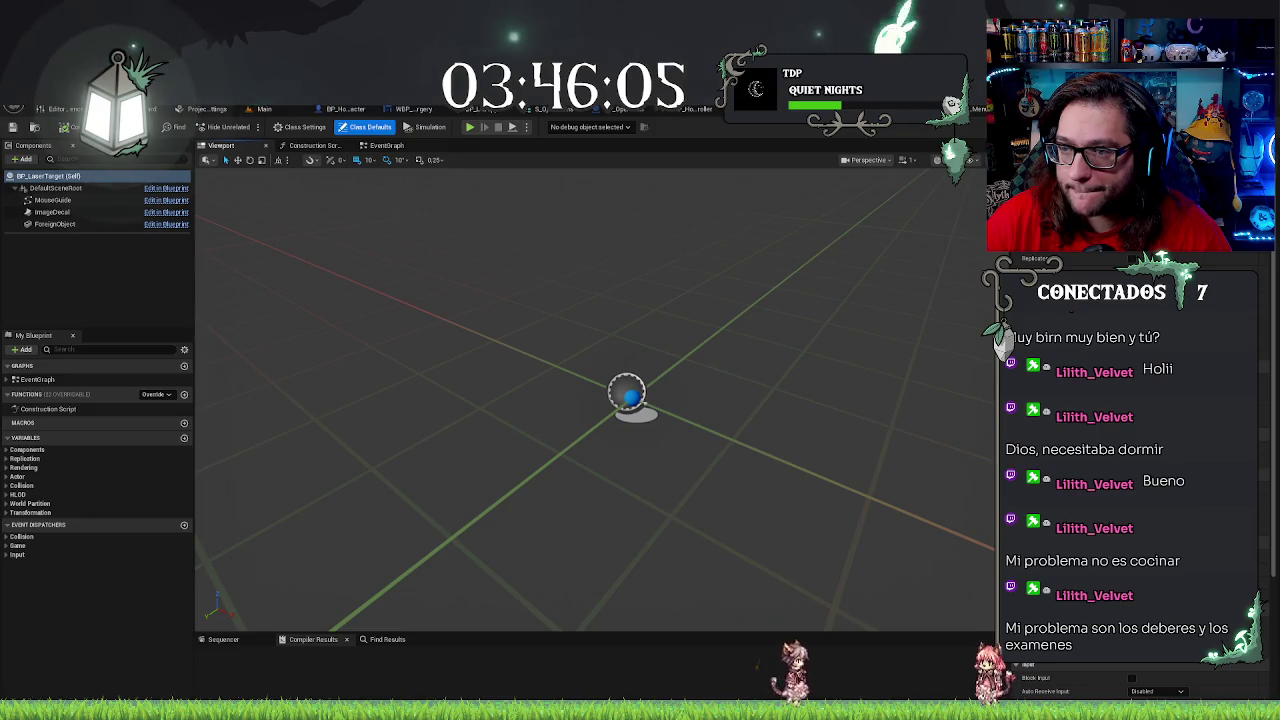
pyautogui.click(274, 110)
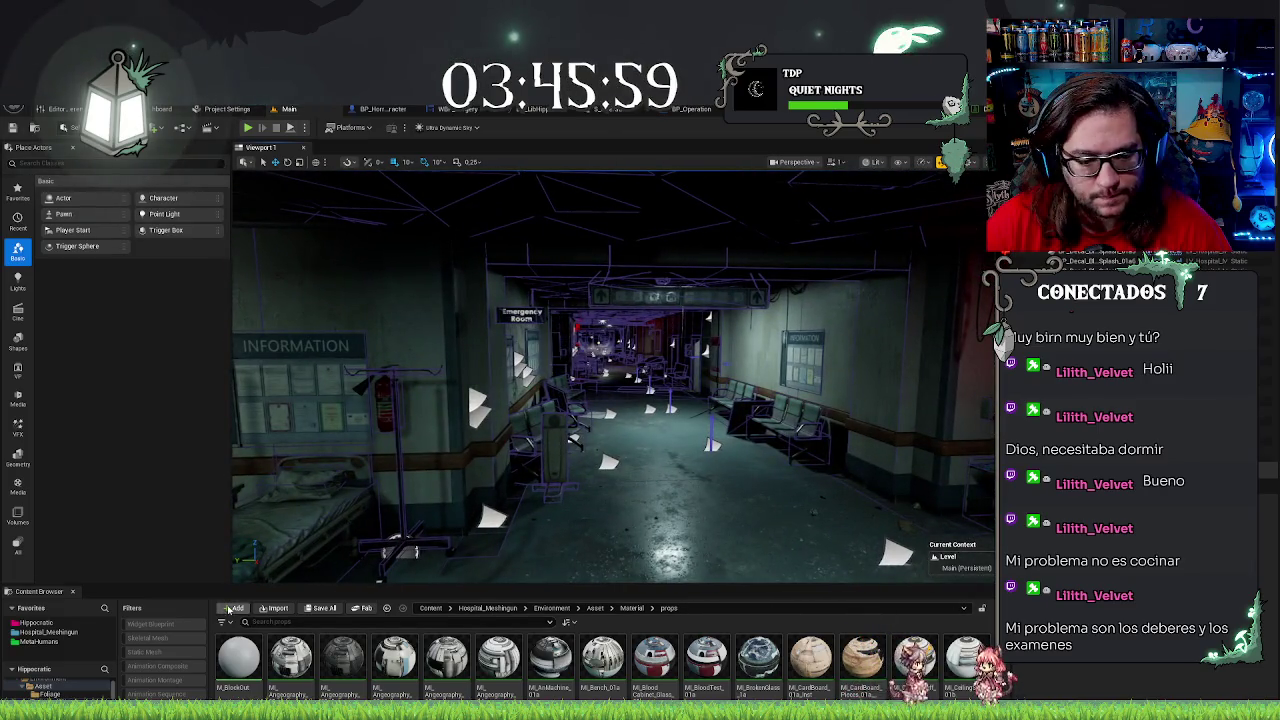
# Browse from the Hippocratic favourite into Textures > Materials in the Content Browser
pyautogui.click(35, 623)
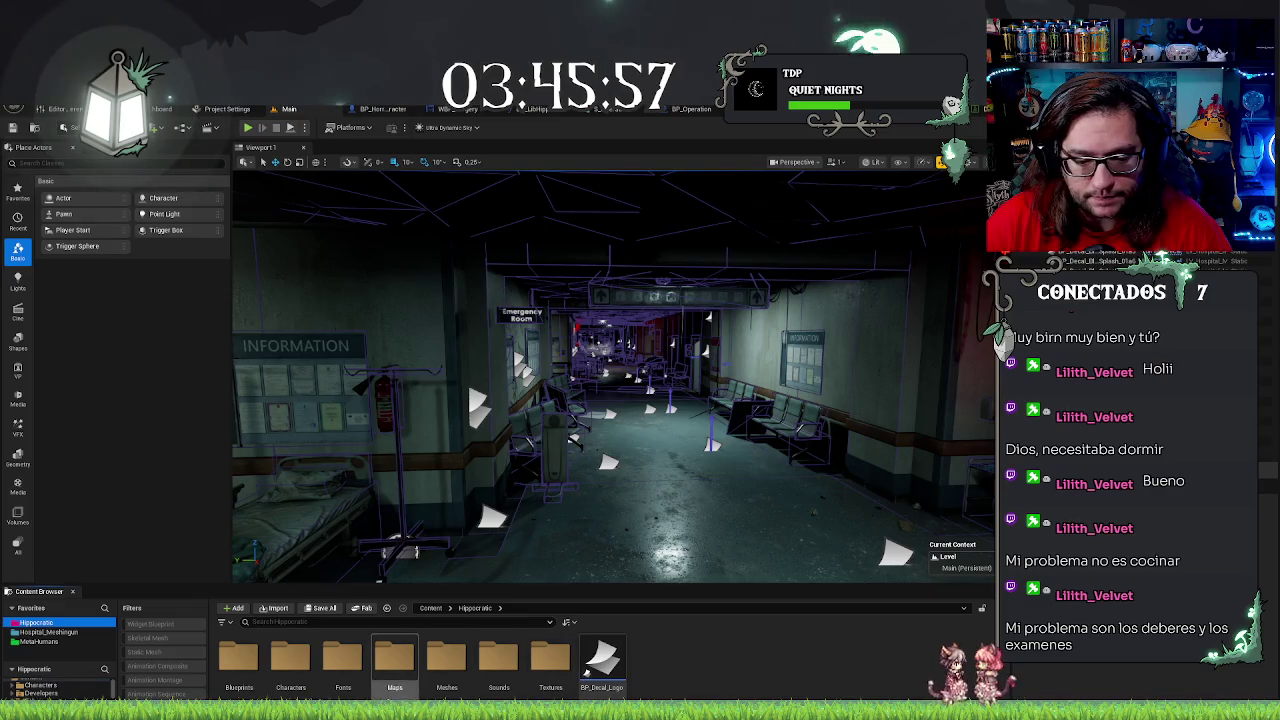
pyautogui.doubleClick(550, 660)
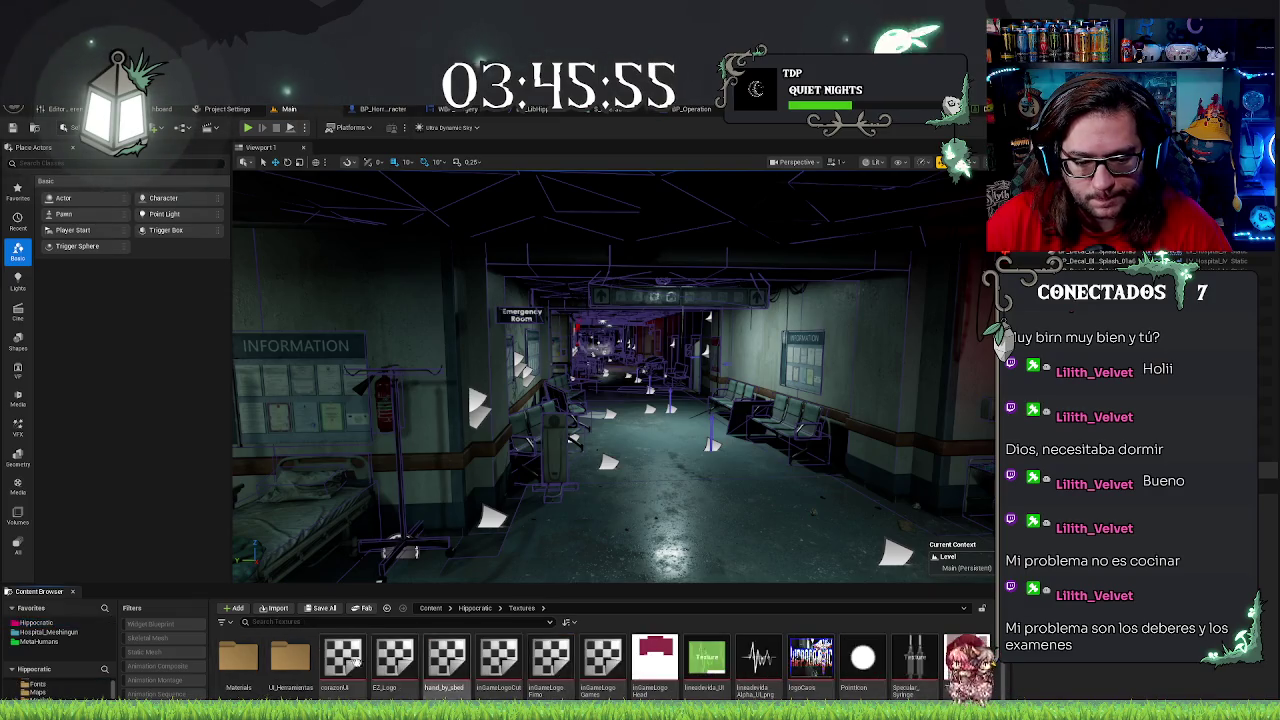
pyautogui.doubleClick(249, 653)
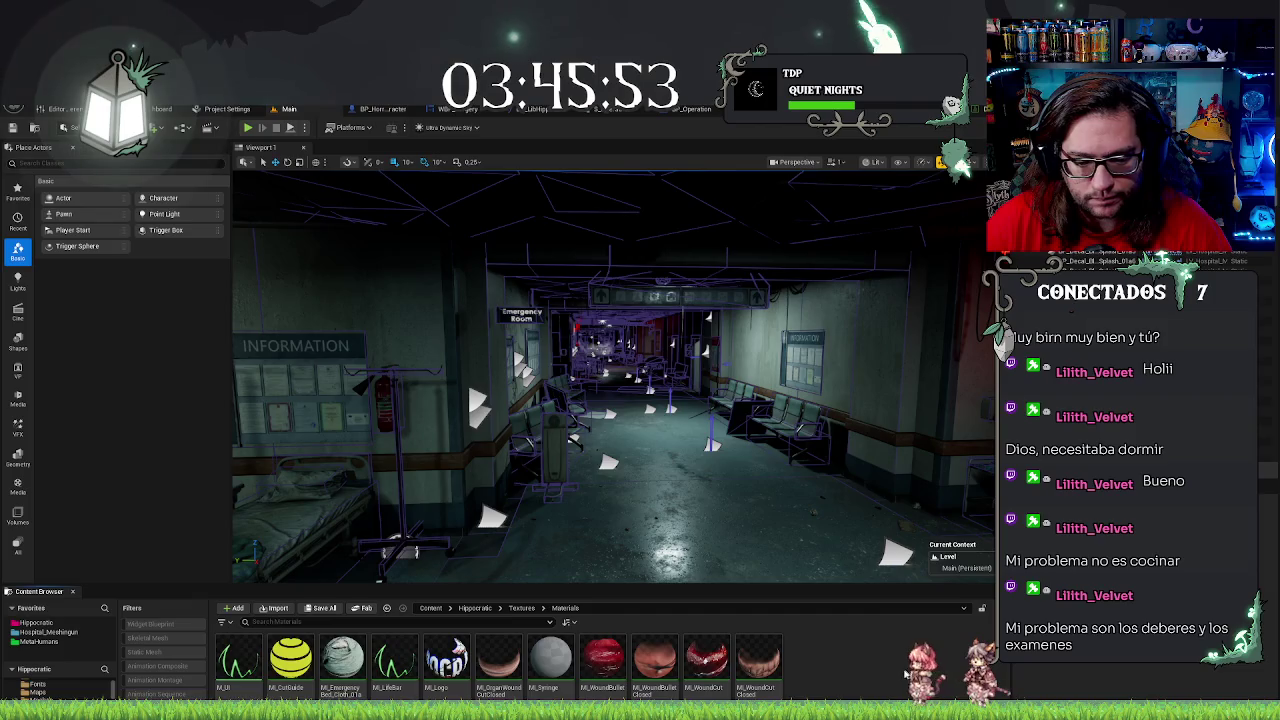
# Rename the copied MI_EmergencyBed material instance to MI_PortaCarpetaHospital
pyautogui.click(342, 660)
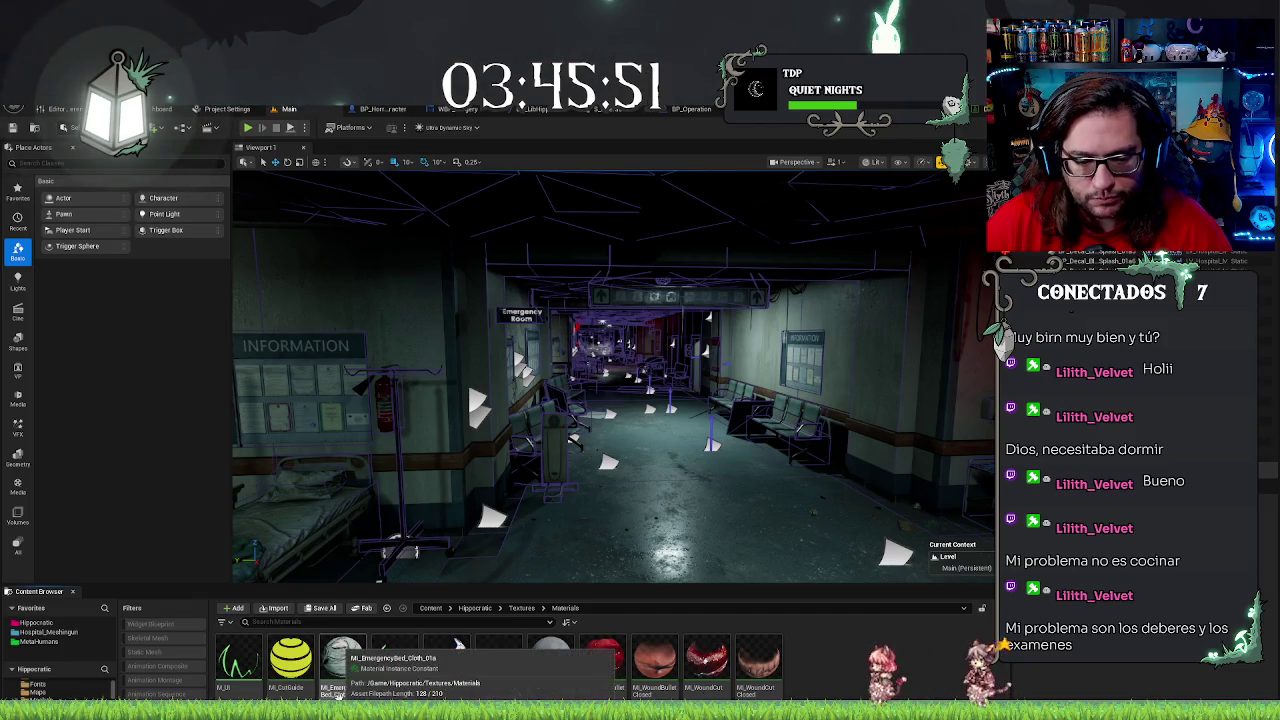
pyautogui.press('F2')
pyautogui.write('MI_')
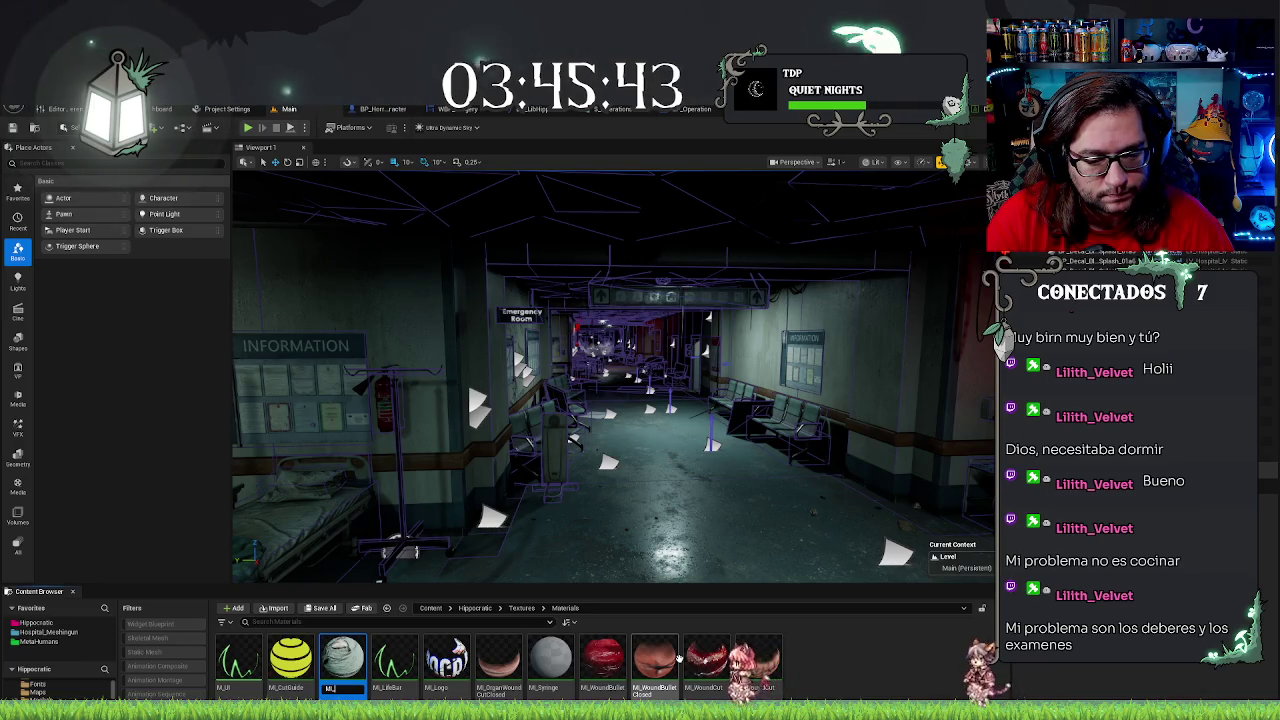
pyautogui.write('Port')
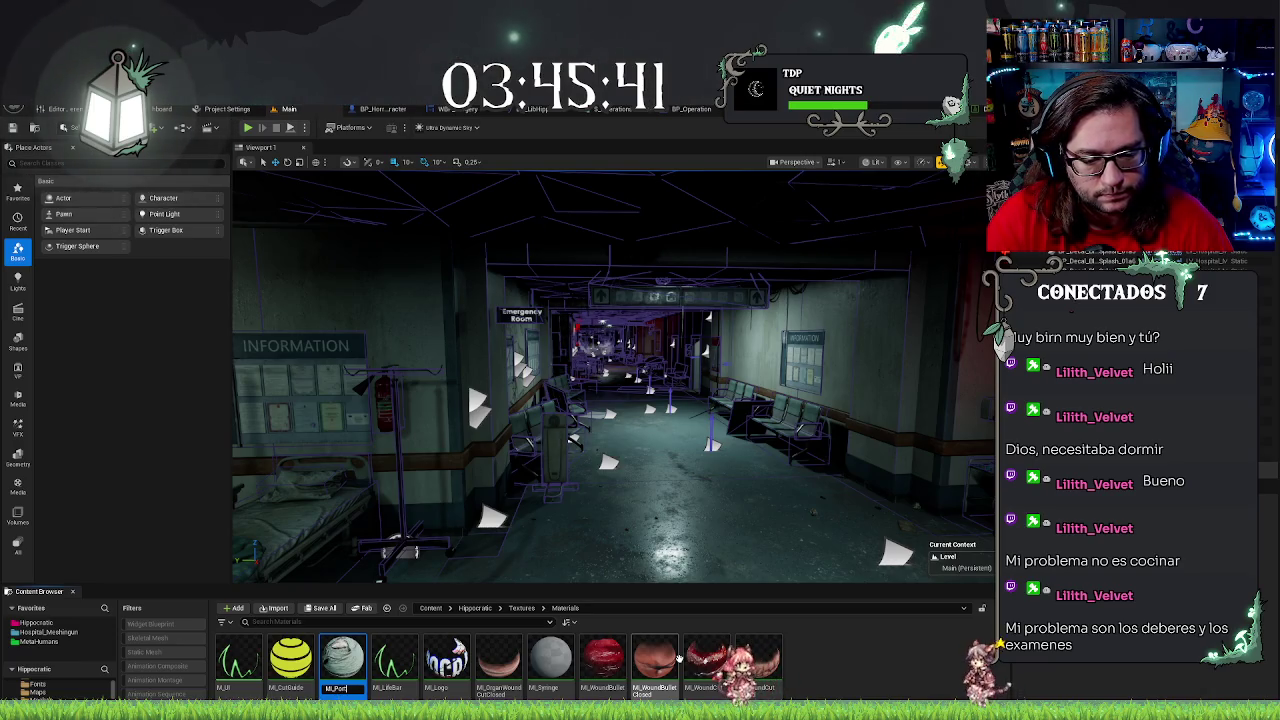
pyautogui.write('alCa')
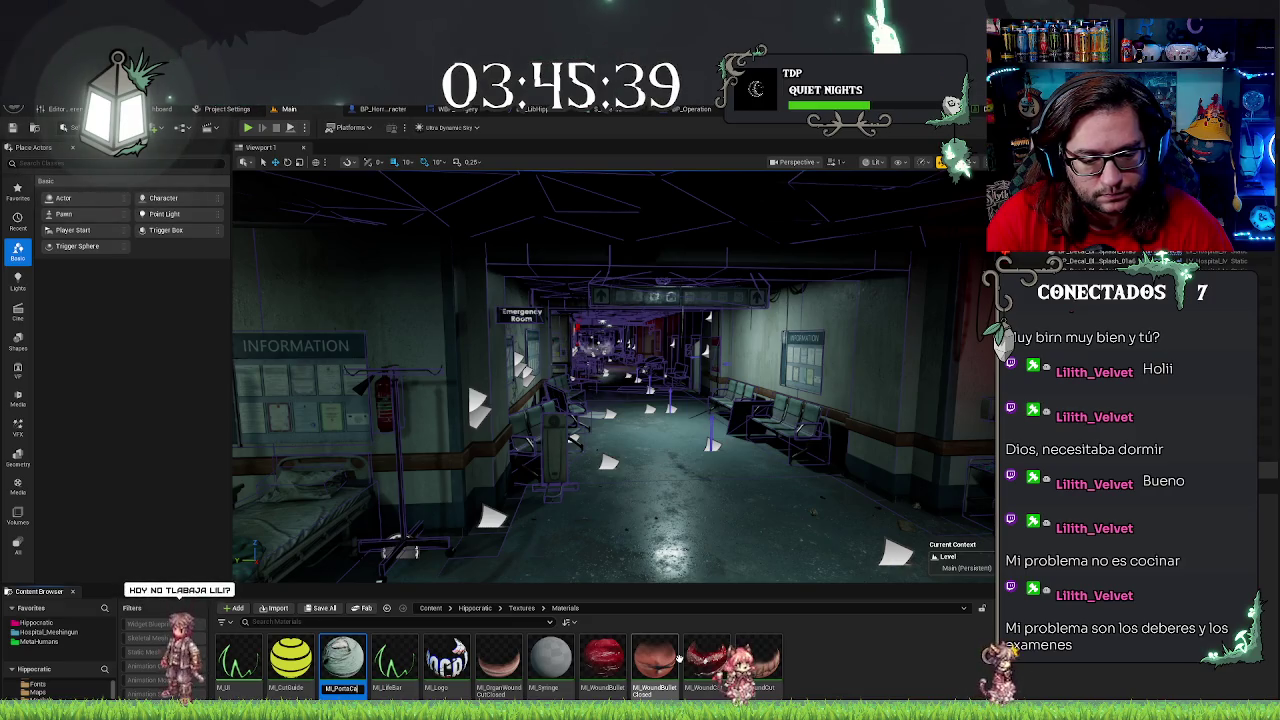
pyautogui.write('rpetaHospital')
pyautogui.press('Return')
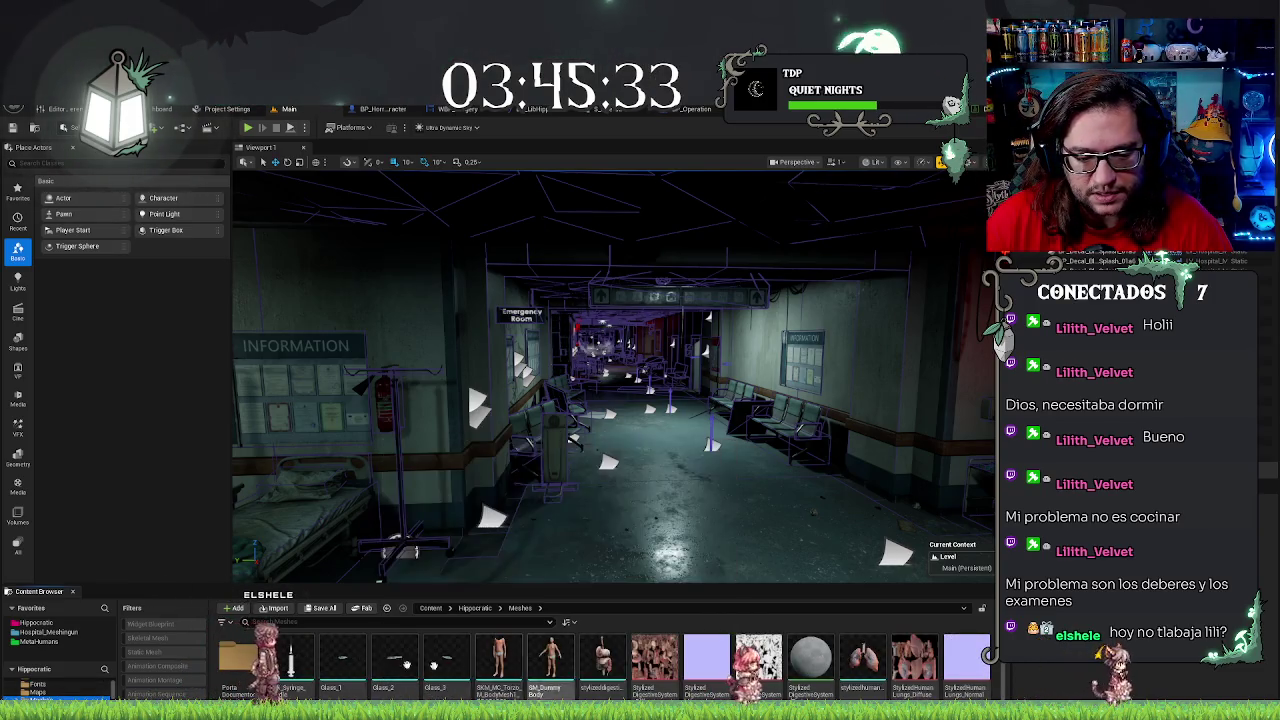
# Open the PortaDocumentosHospital mesh folder and its Textures folder, then collapse the Hippocratic source tree
pyautogui.doubleClick(240, 655)
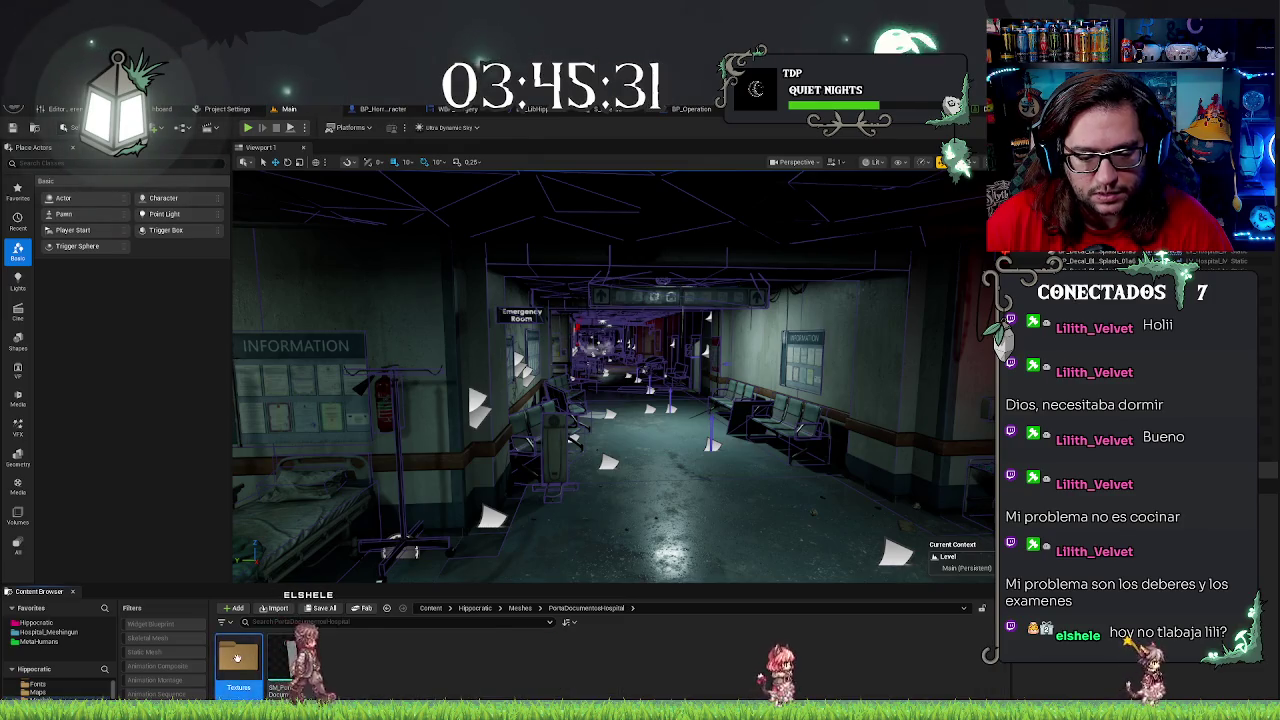
pyautogui.doubleClick(240, 655)
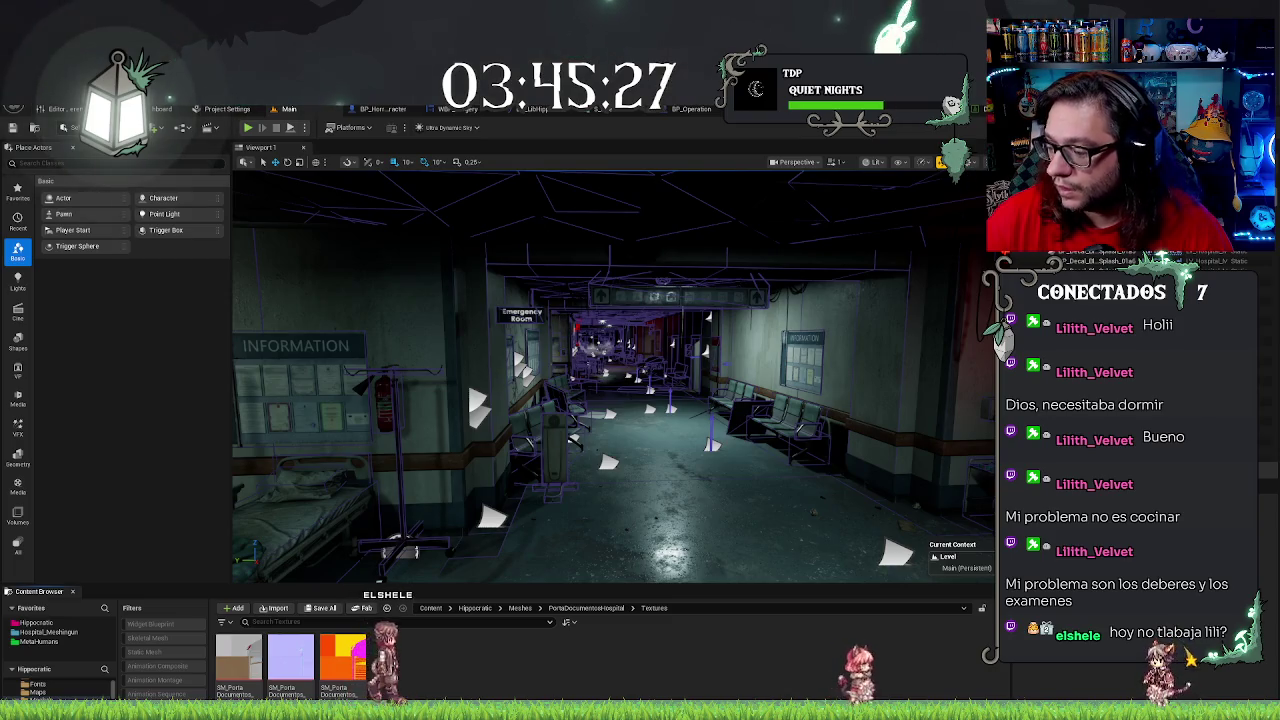
pyautogui.scroll(2, 60, 688)
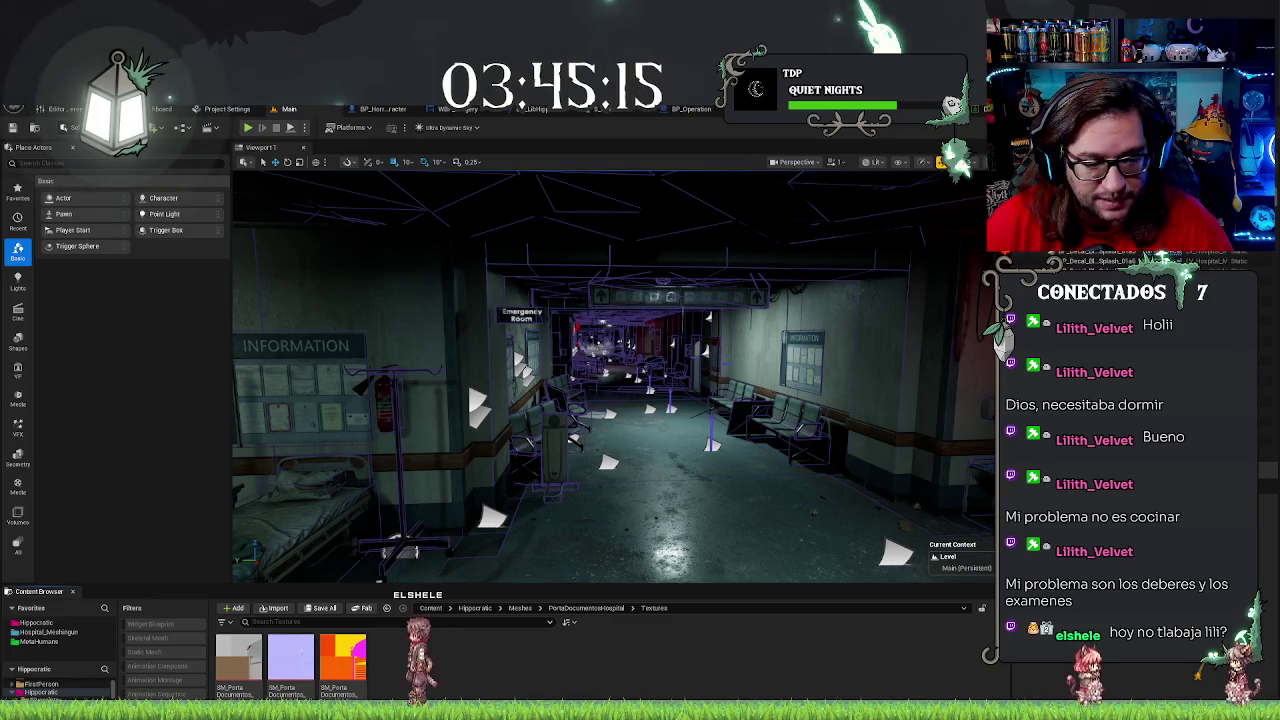
pyautogui.scroll(3, 58, 689)
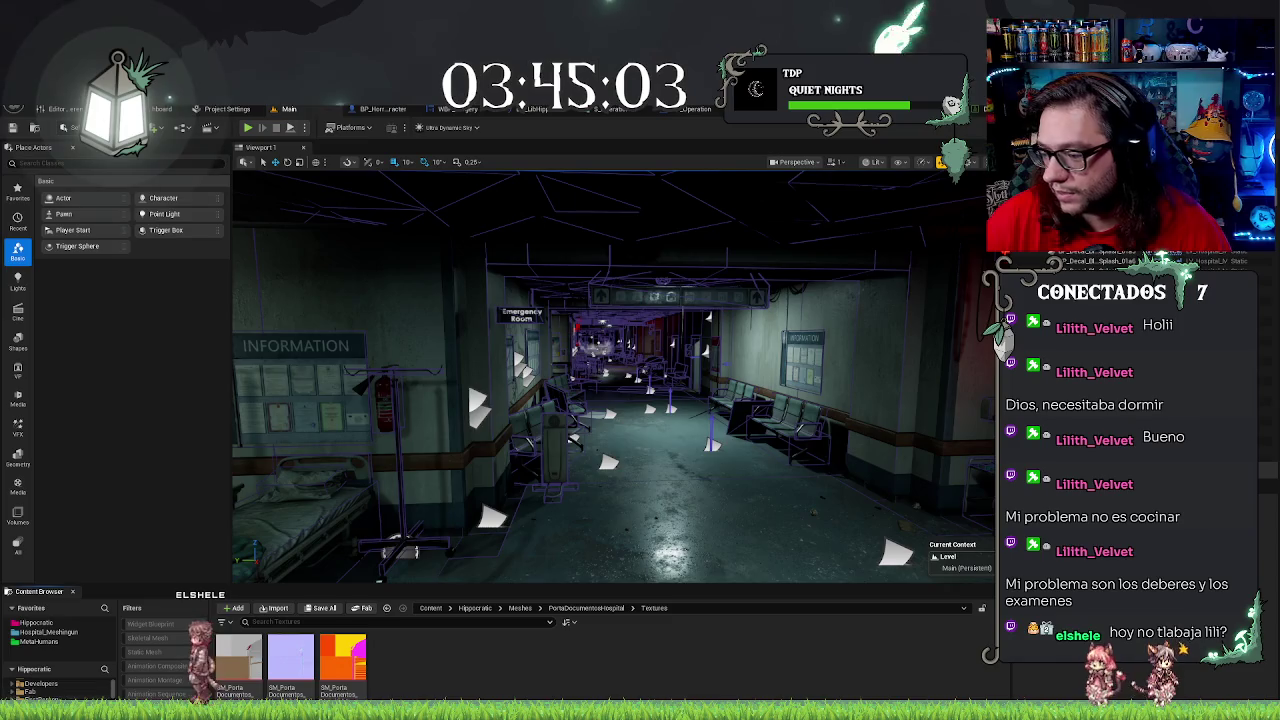
pyautogui.scroll(-2, 55, 690)
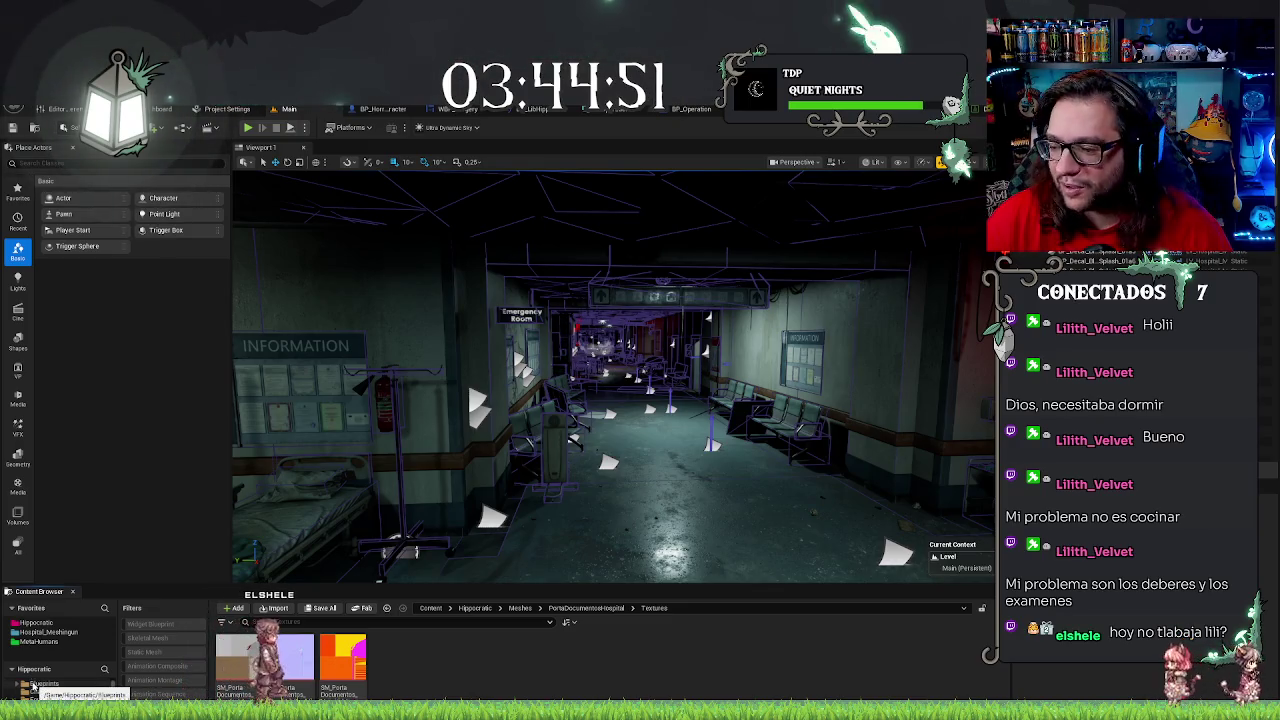
pyautogui.click(11, 671)
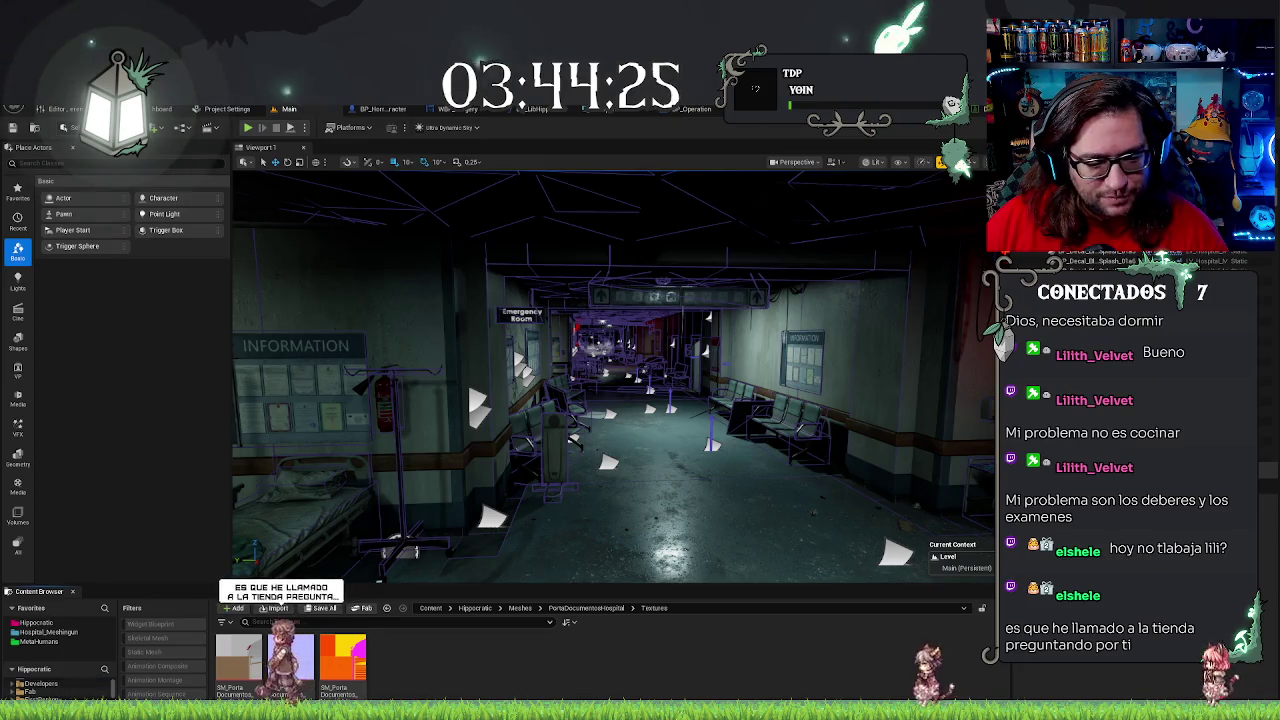
# Navigate through Meshes > PortaDocumentosHospital to the Textures Materials folder
pyautogui.click(475, 608)
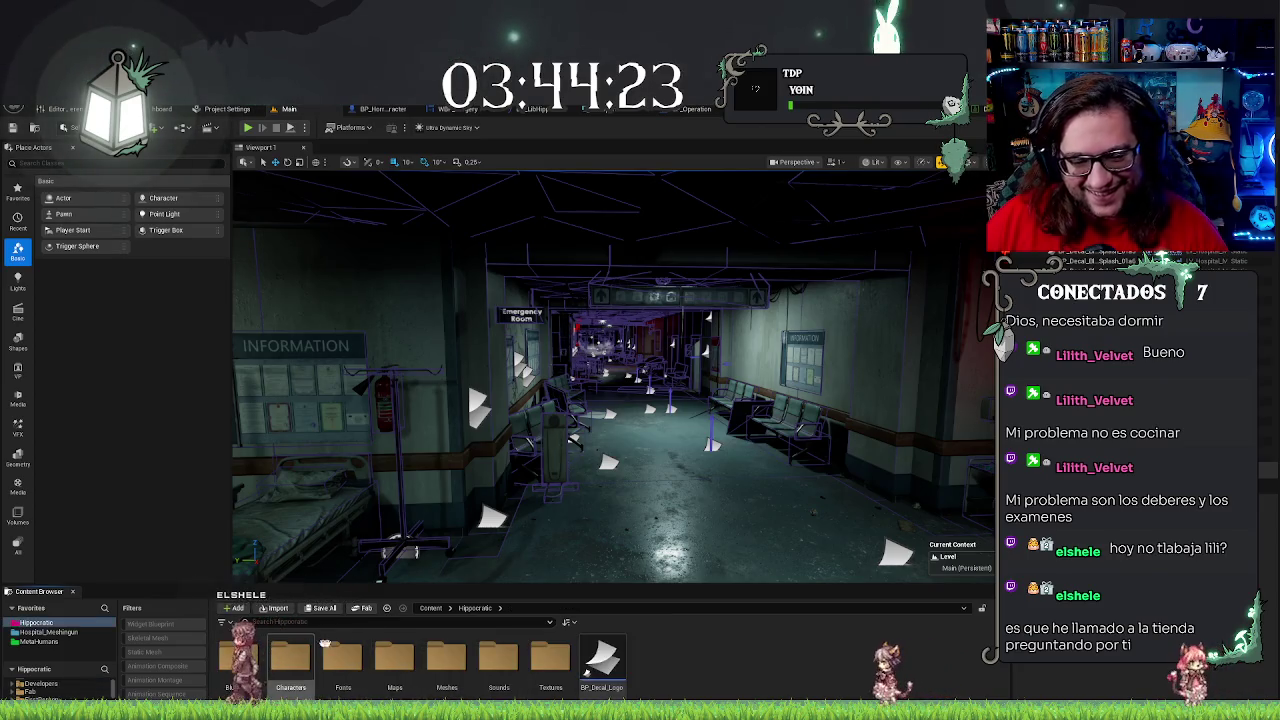
pyautogui.doubleClick(446, 662)
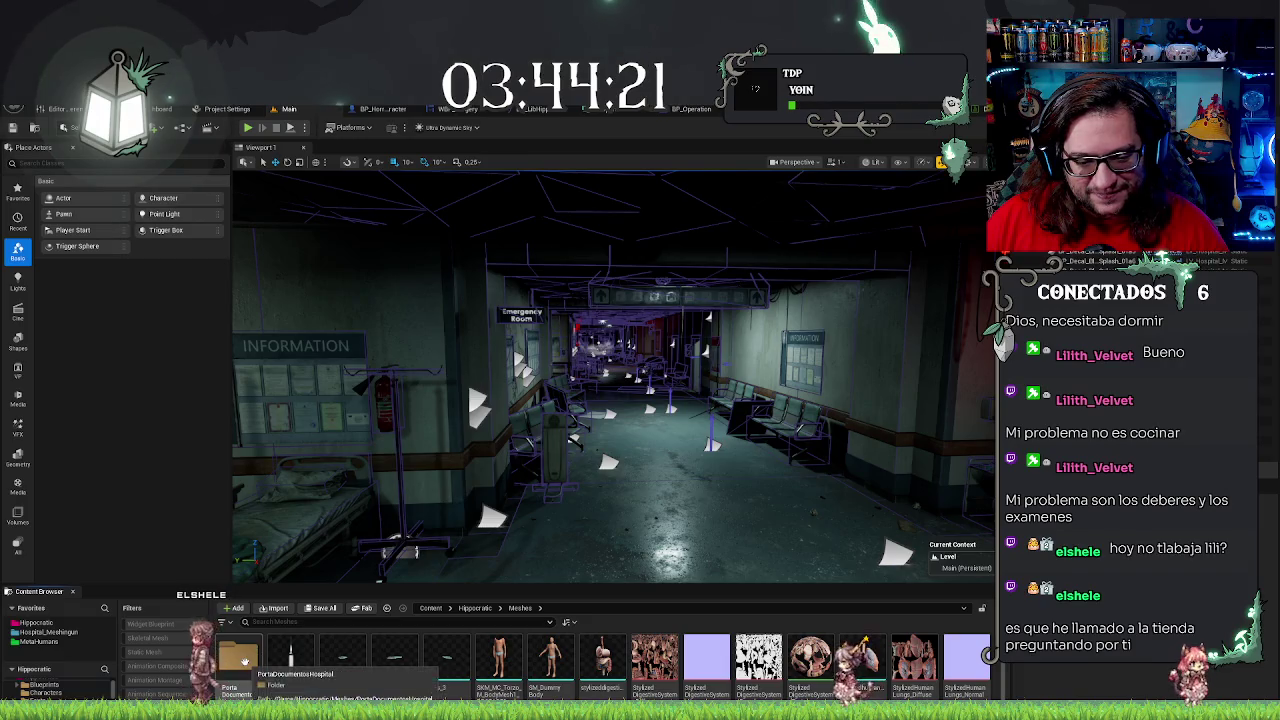
pyautogui.doubleClick(292, 670)
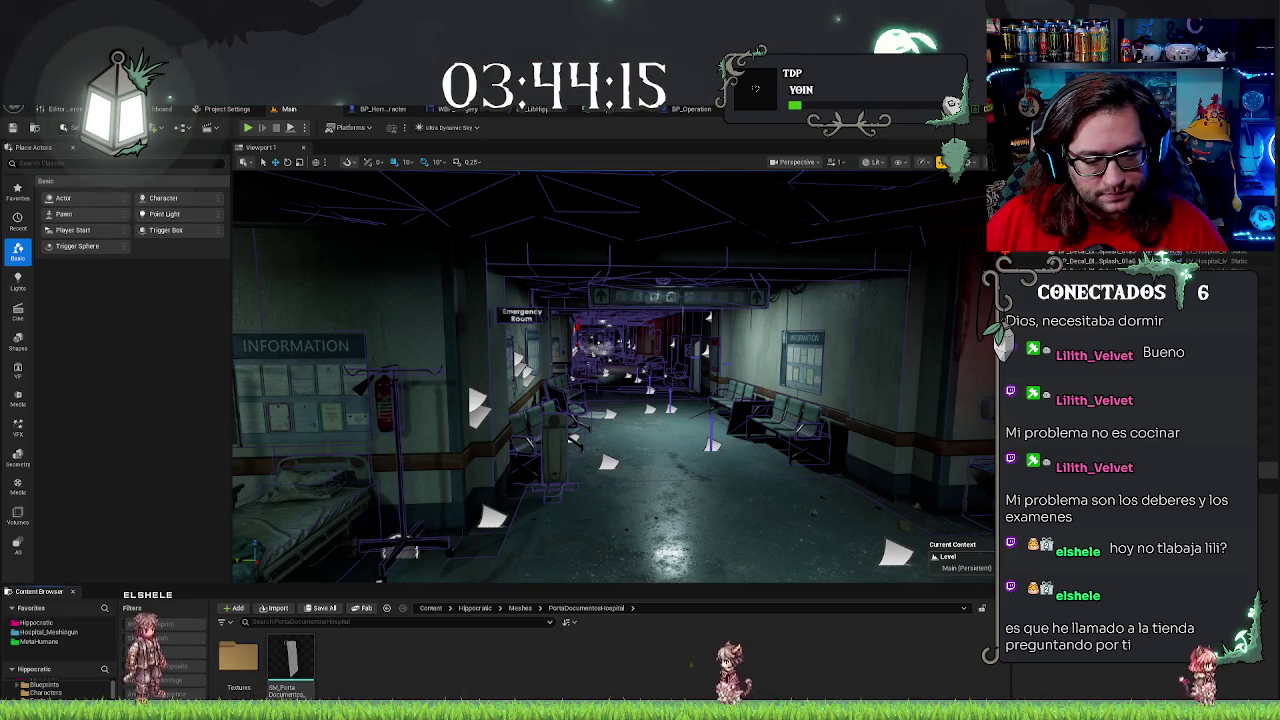
pyautogui.scroll(-2, 57, 688)
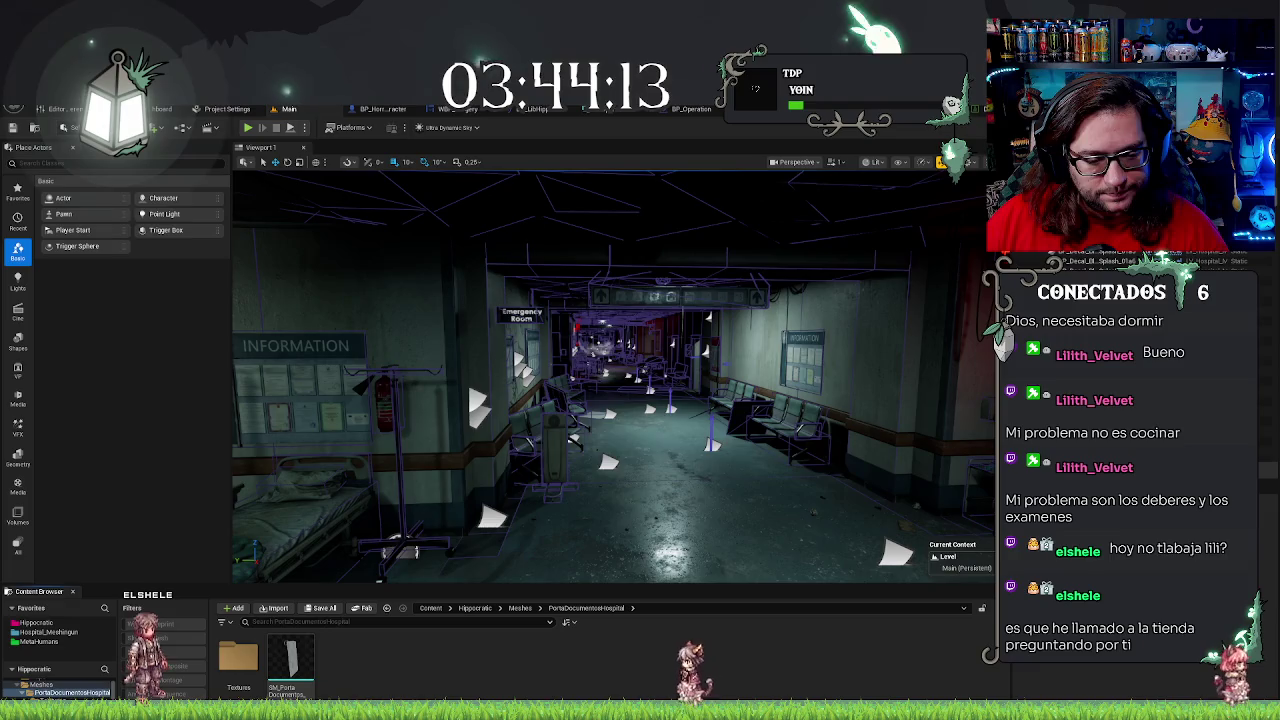
pyautogui.scroll(3, 57, 688)
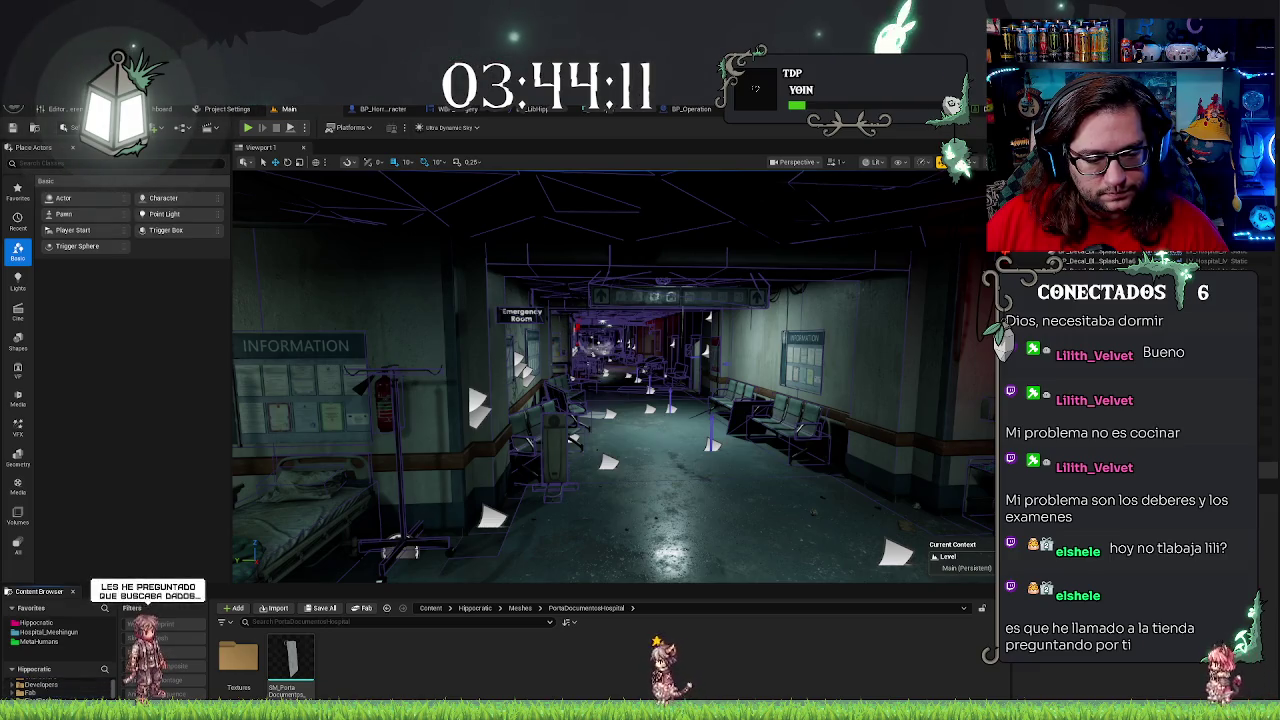
pyautogui.scroll(2, 57, 688)
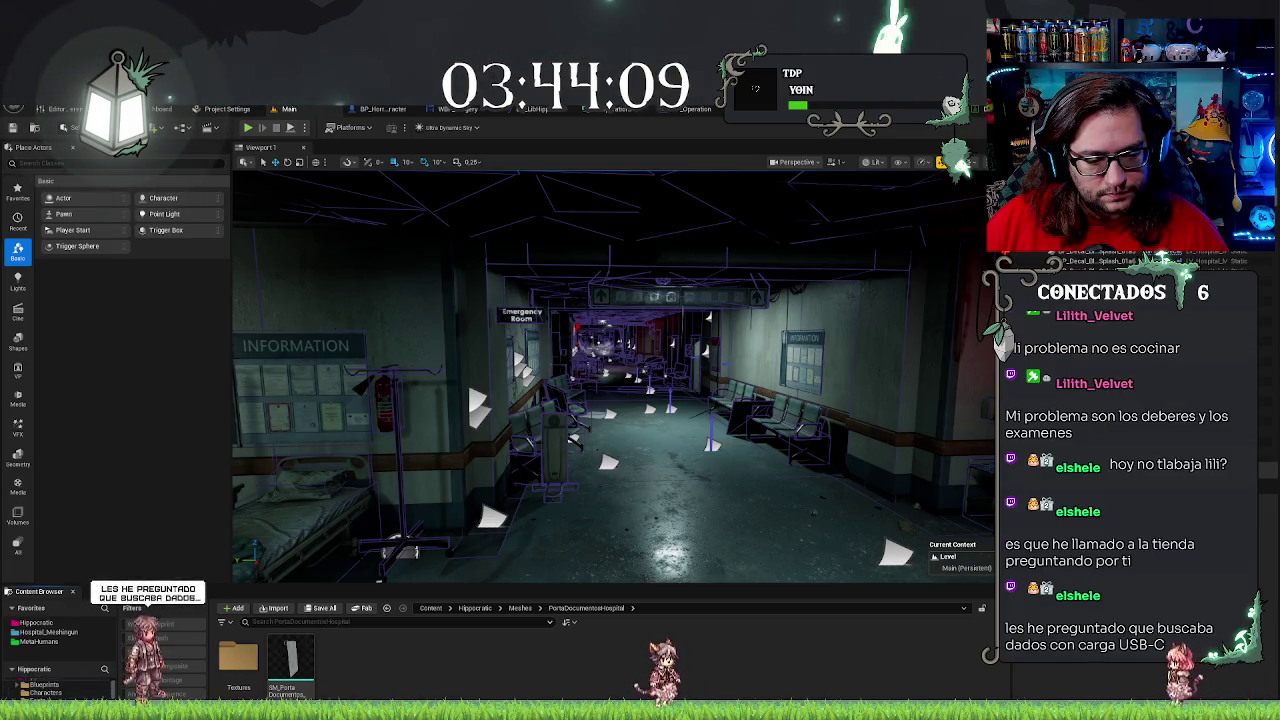
pyautogui.scroll(-2, 57, 688)
pyautogui.click(57, 688)
# Rename the PortaCarpetaHospital material to MI_PortaDocumentosHospital
pyautogui.click(500, 675)
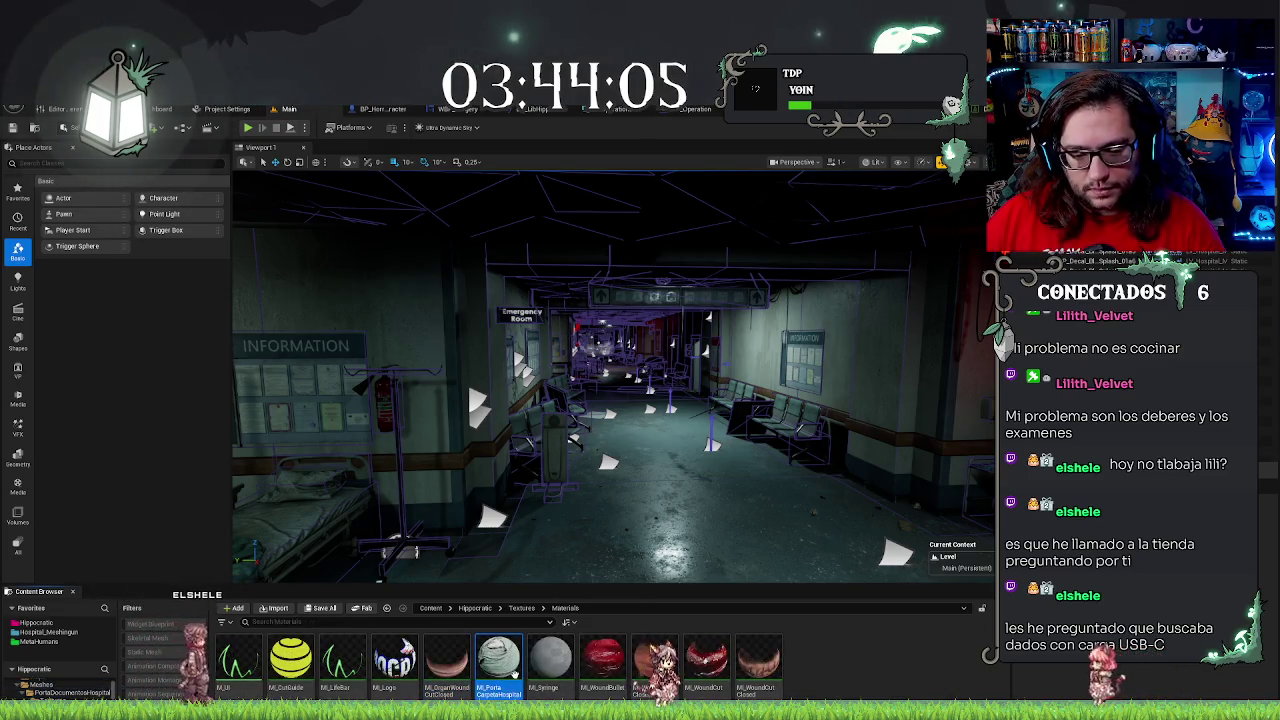
pyautogui.click(507, 686)
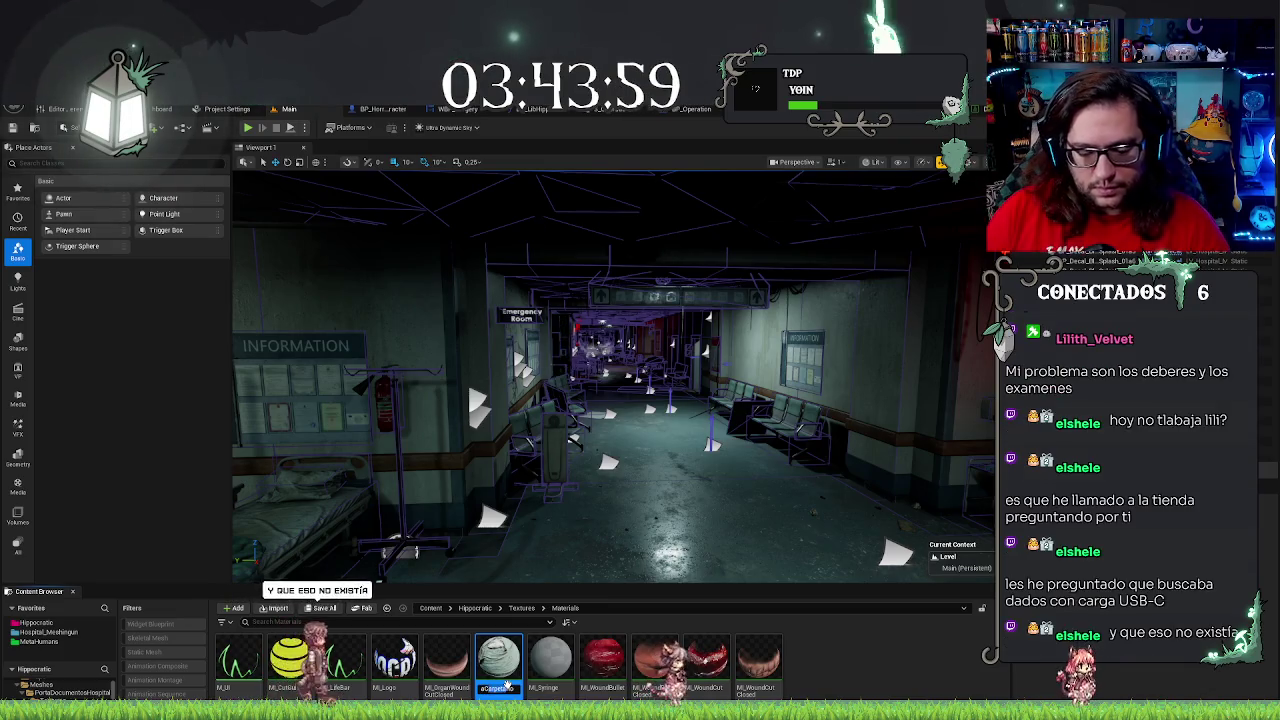
pyautogui.write('Documenta')
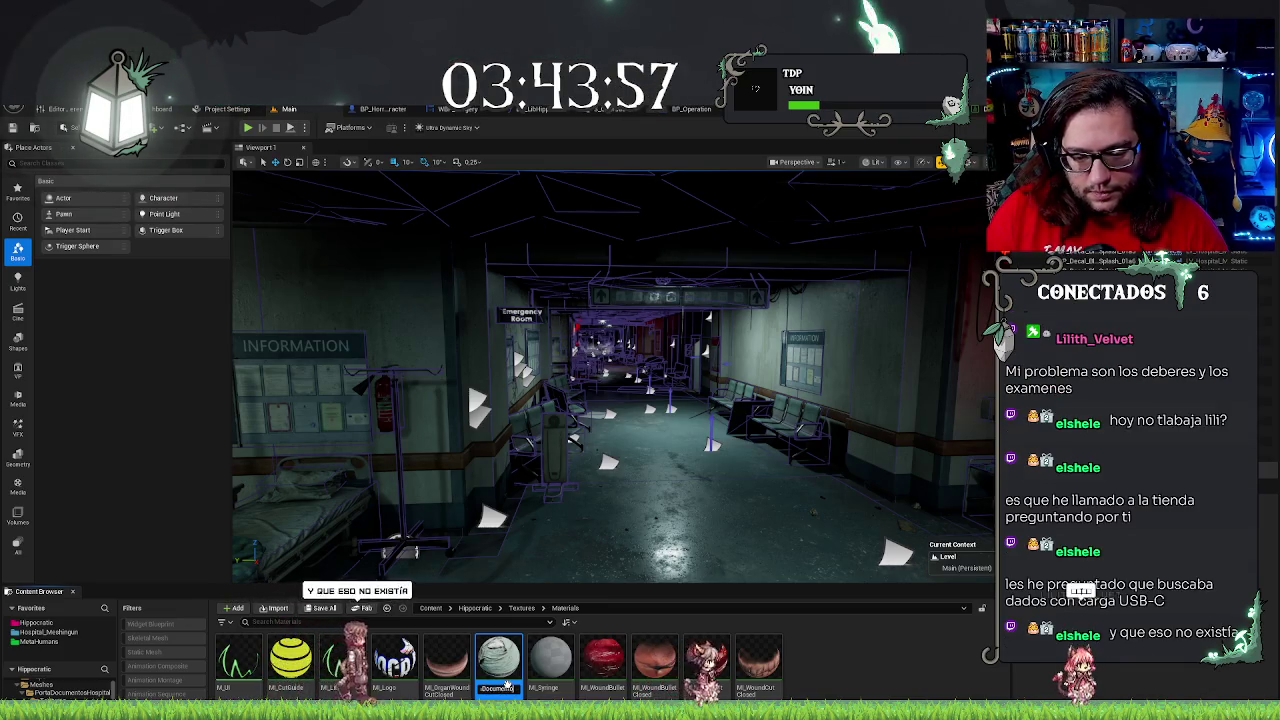
pyautogui.press('Return')
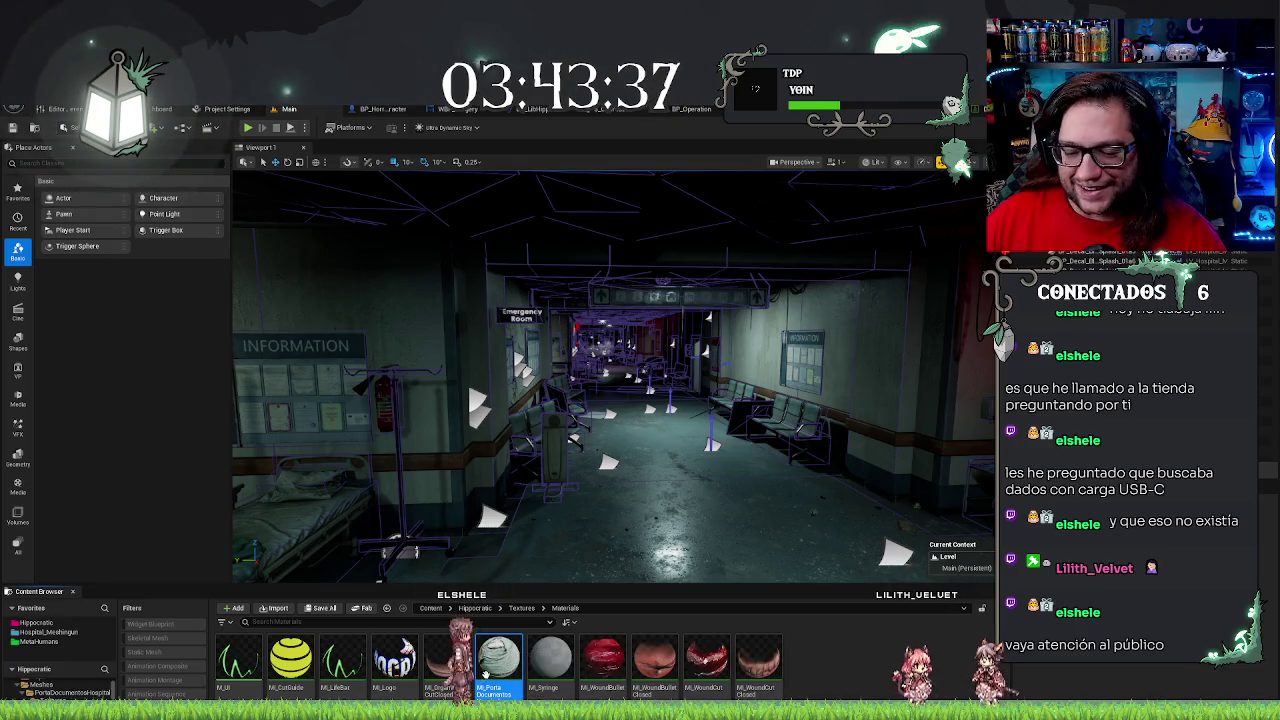
# Preview the renamed material instance on its sphere, orbiting and zooming, then return to Main
pyautogui.doubleClick(487, 680)
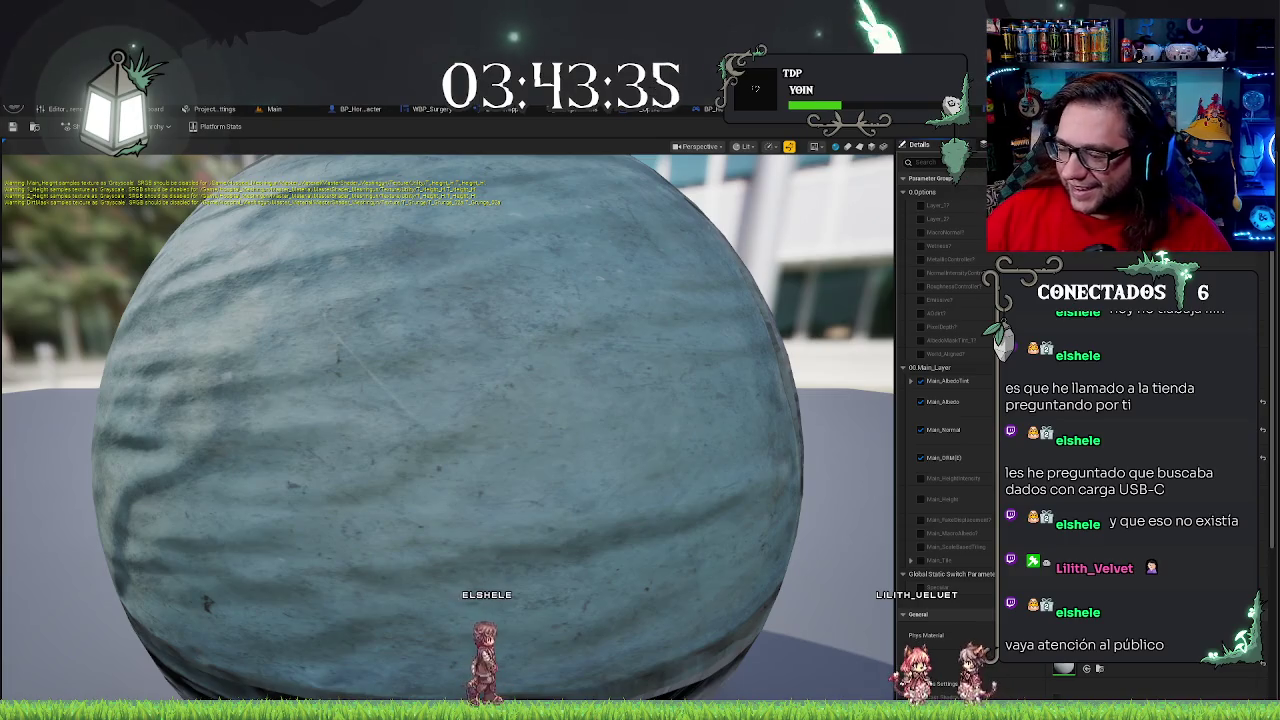
pyautogui.moveTo(615, 400); pyautogui.dragTo(503, 519)
pyautogui.scroll(-3, 503, 519)
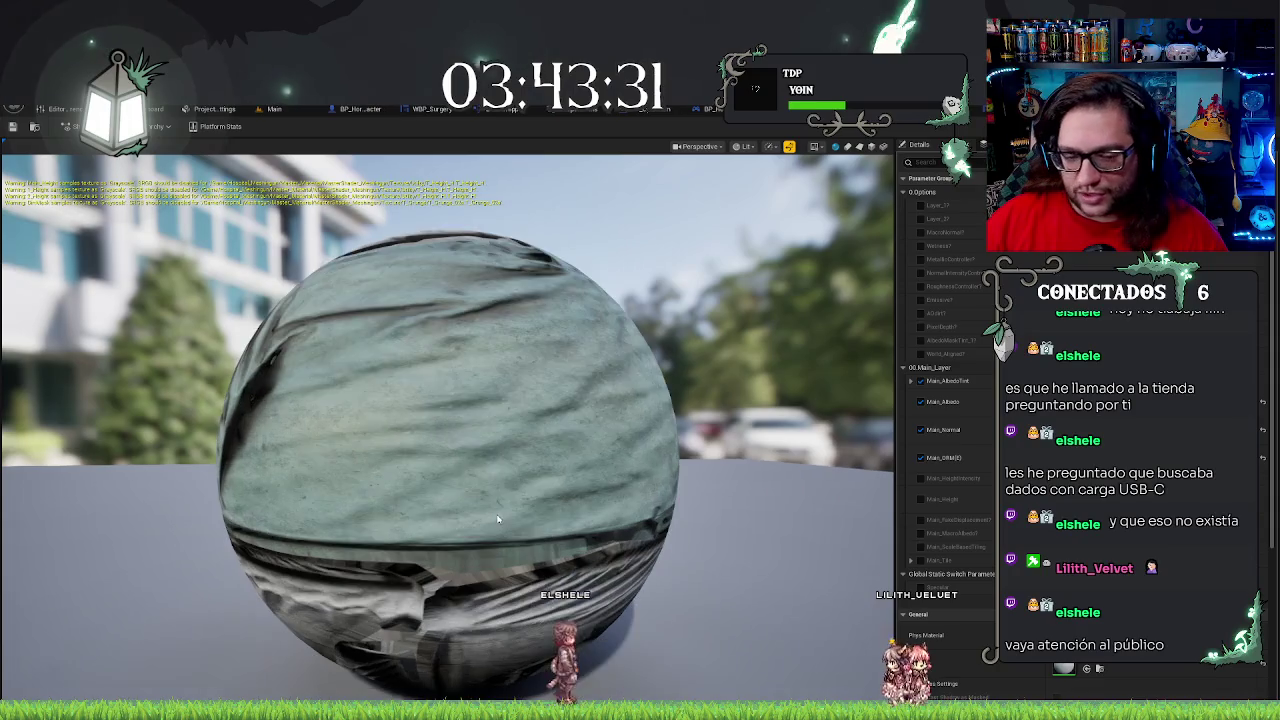
pyautogui.click(298, 108)
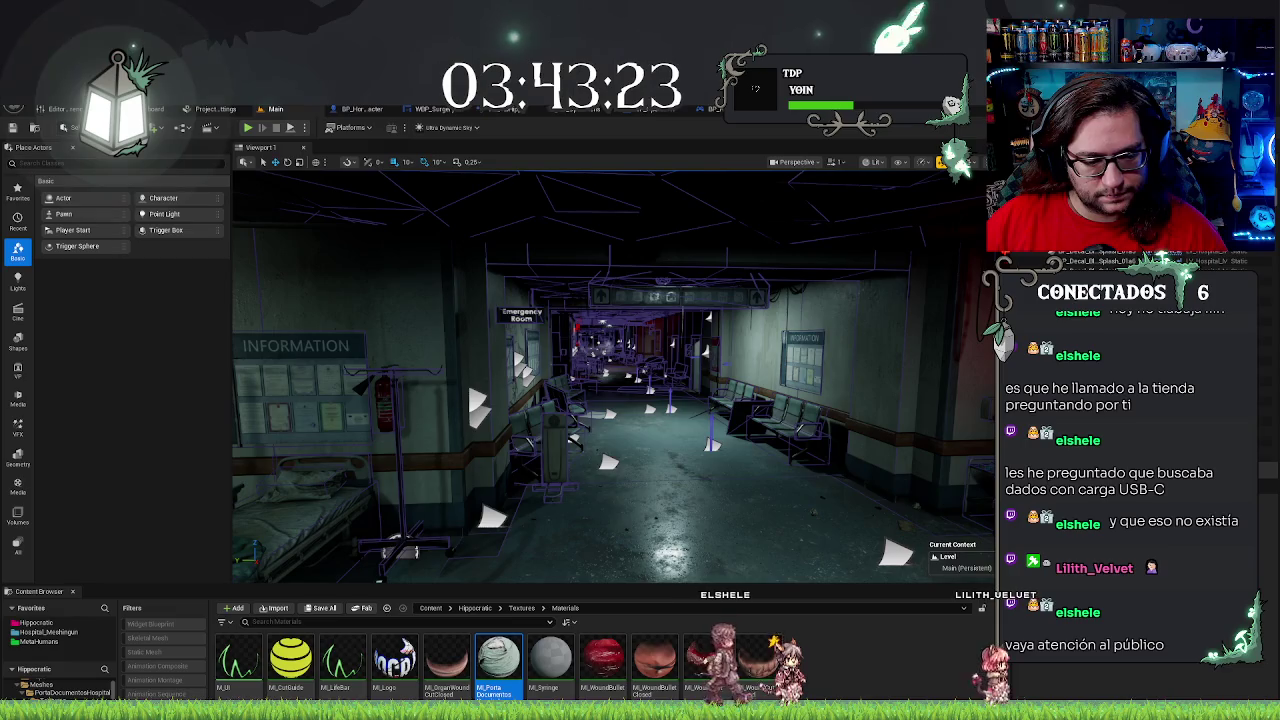
# Open the clipboard's Textures folder and switch between the material preview and the Main level
pyautogui.click(65, 697)
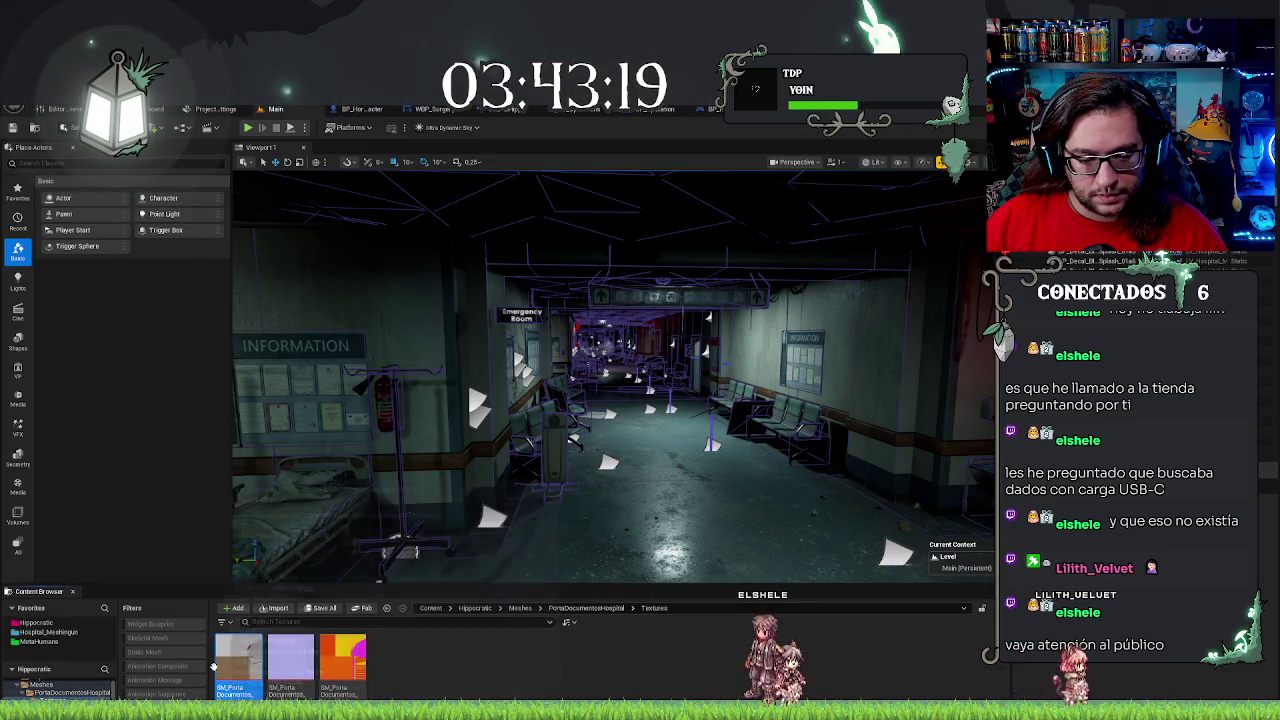
pyautogui.moveTo(242, 665)
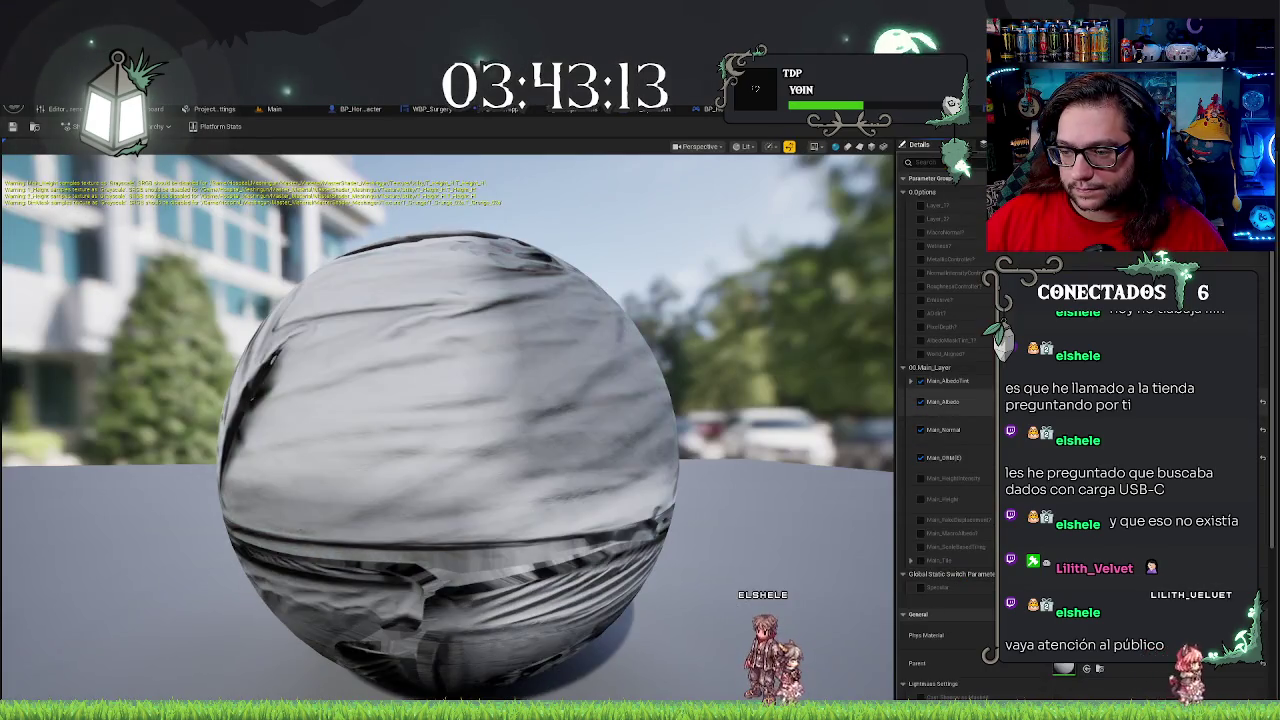
pyautogui.click(273, 110)
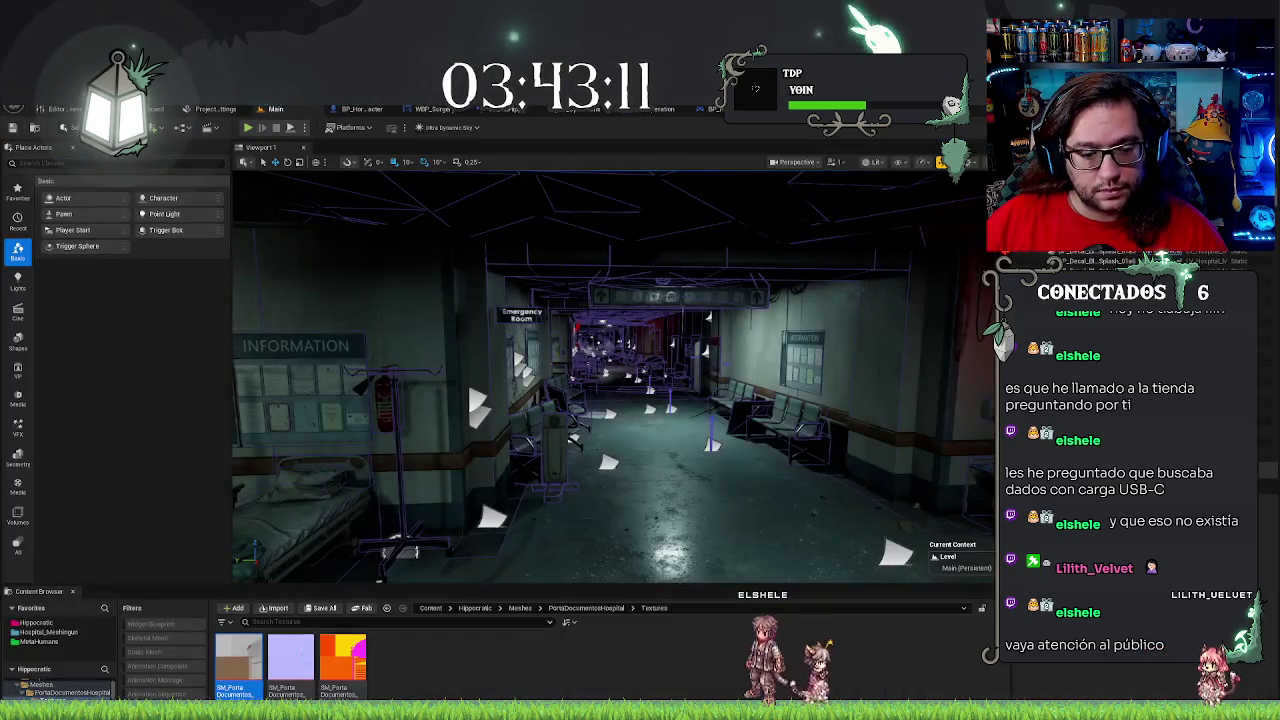
pyautogui.click(296, 655)
pyautogui.doubleClick(291, 660)
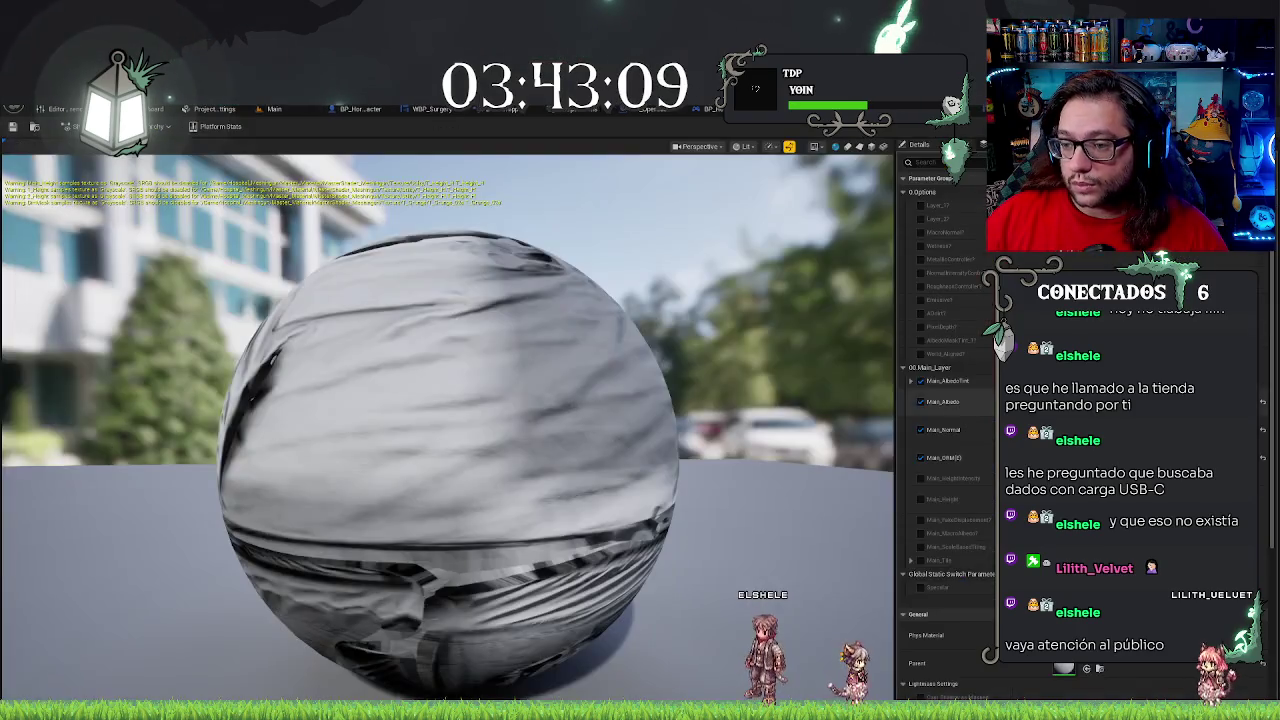
pyautogui.click(272, 109)
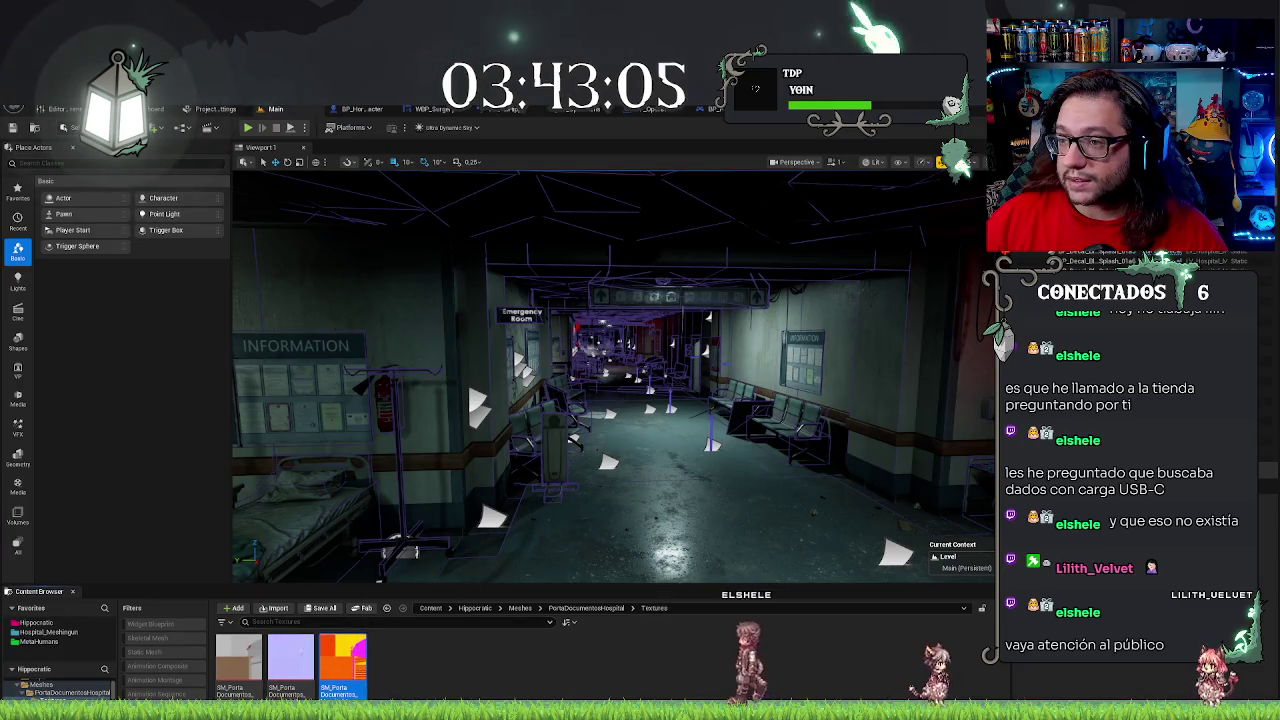
pyautogui.doubleClick(291, 660)
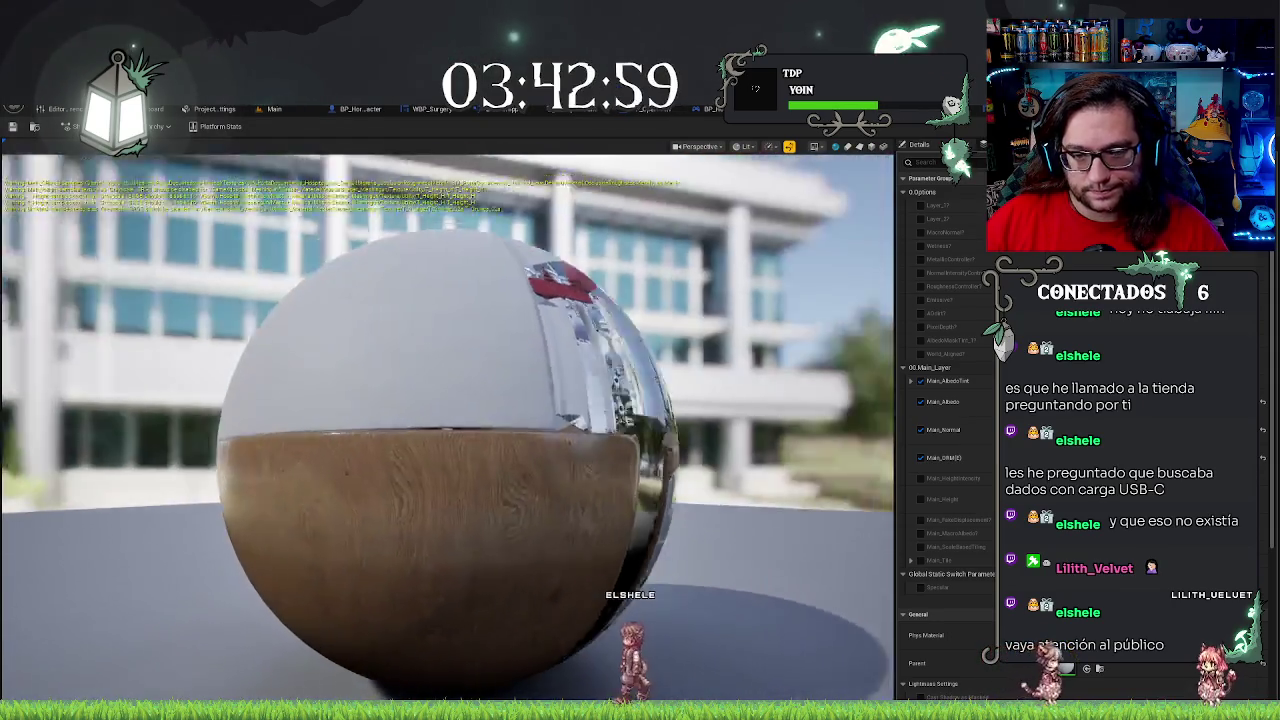
pyautogui.click(273, 108)
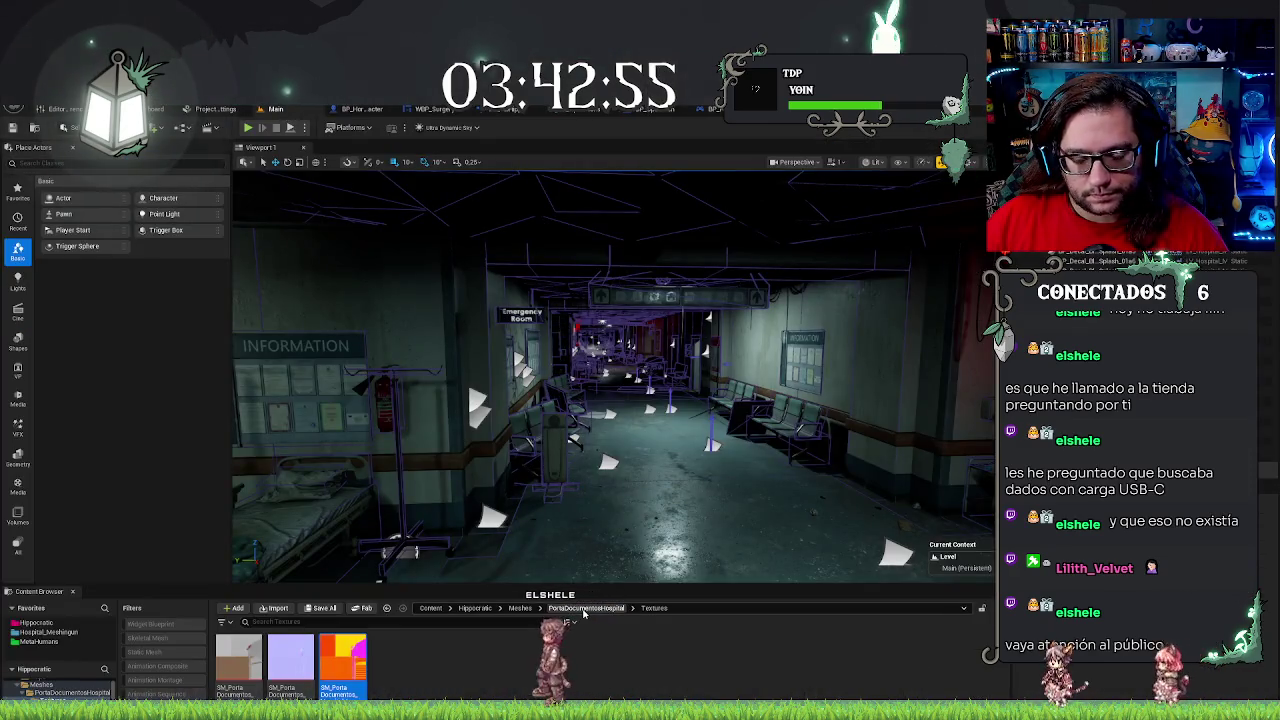
# Open SM_PortaDocumentos from the PortaDocumentosHospital folder, orbit the clipboard preview, then leave the editors
pyautogui.click(585, 607)
pyautogui.click(309, 674)
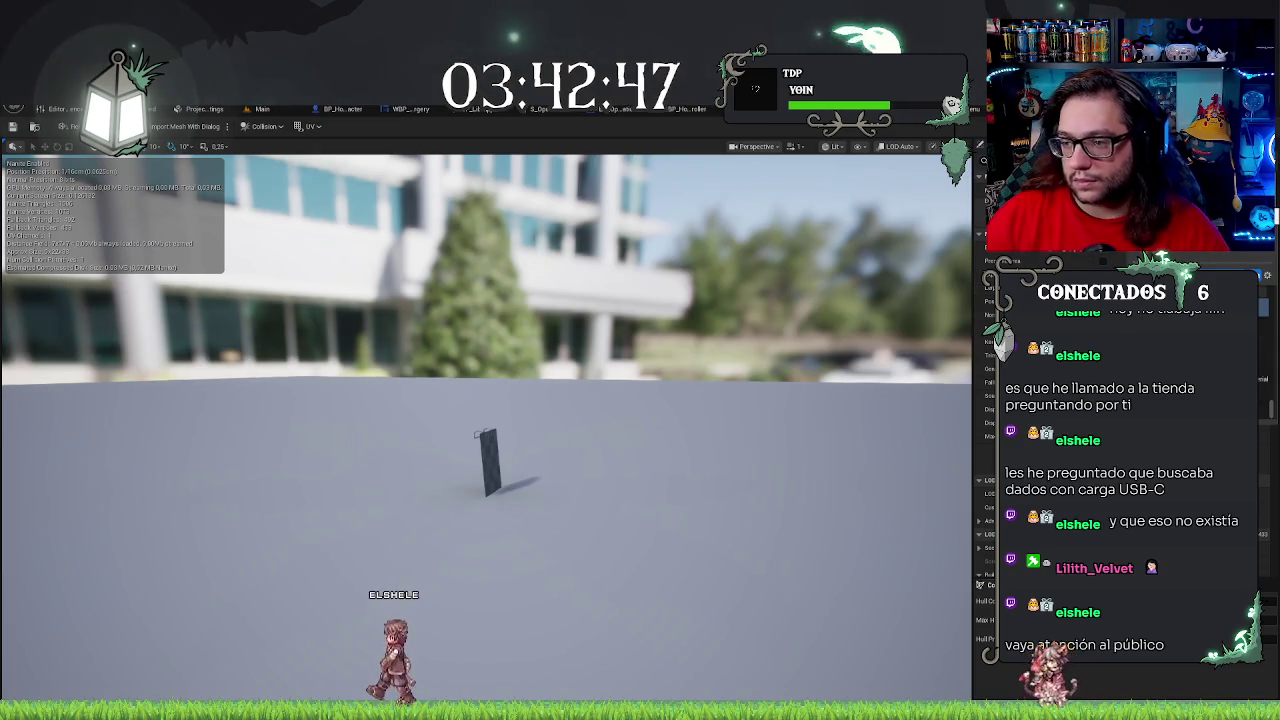
pyautogui.moveTo(487, 420)
pyautogui.mouseDown()
pyautogui.moveTo(800, 420)
pyautogui.moveTo(920, 470)
pyautogui.moveTo(990, 460)
pyautogui.moveTo(1025, 365)
pyautogui.moveTo(470, 440)
pyautogui.moveTo(165, 440)
pyautogui.mouseUp()
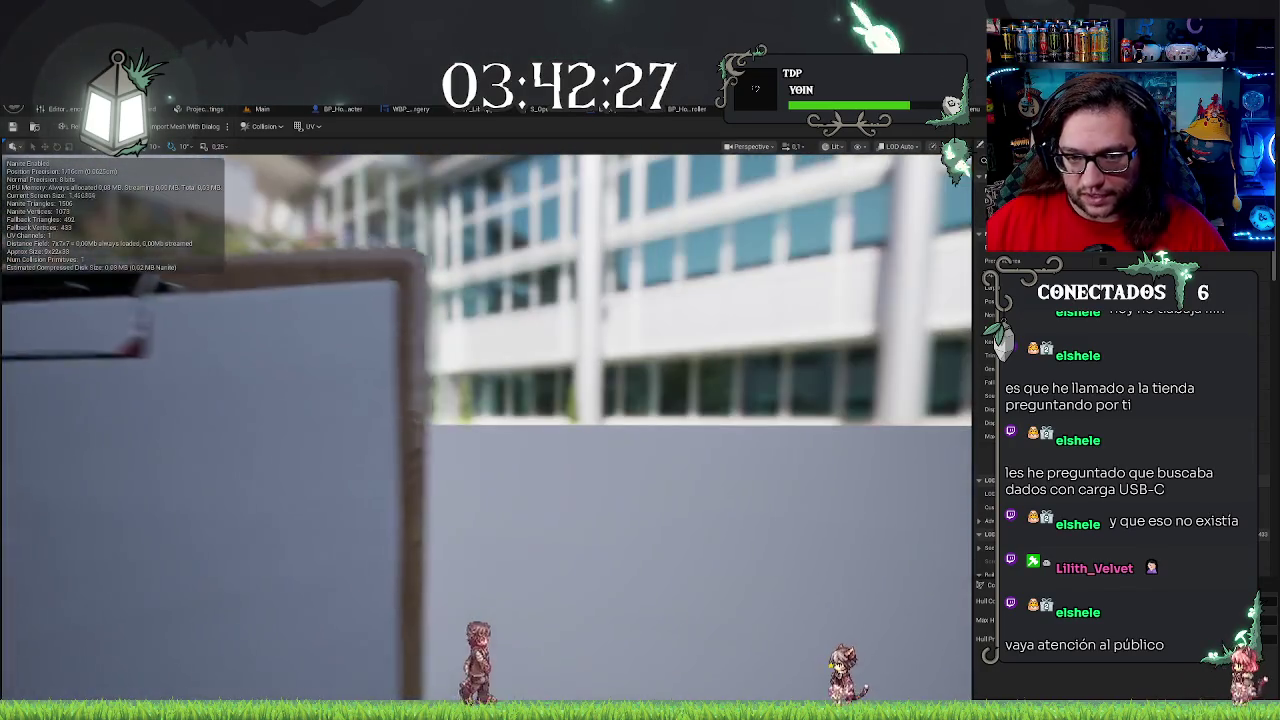
pyautogui.moveTo(777, 437); pyautogui.dragTo(861, 319)
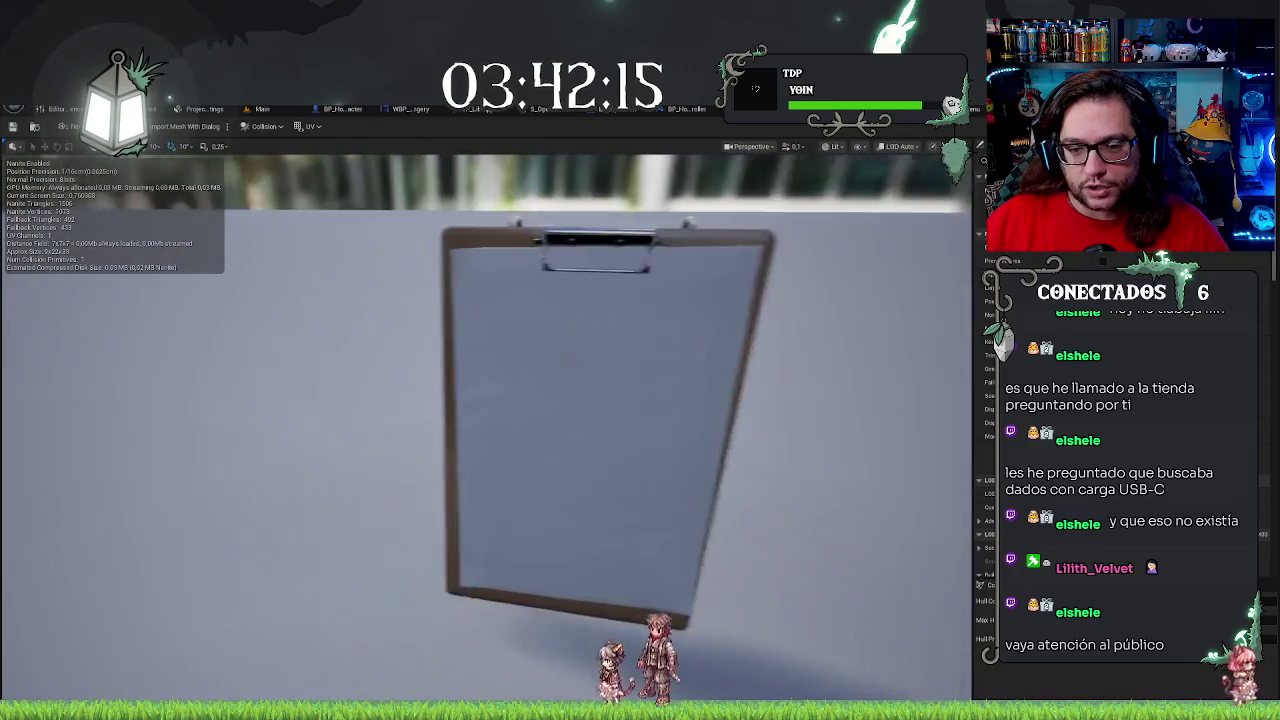
pyautogui.hotkey('alt', 'Tab')
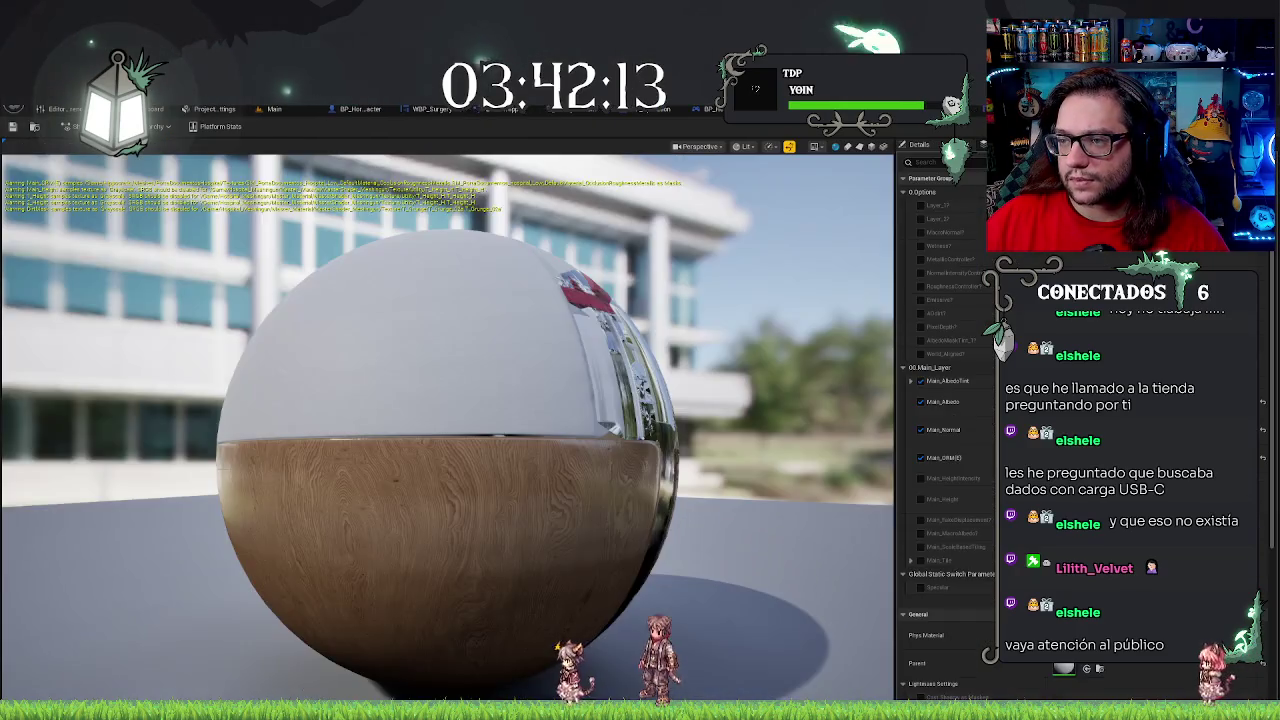
pyautogui.hotkey('alt', 'Tab')
pyautogui.hotkey('alt', 'Tab')
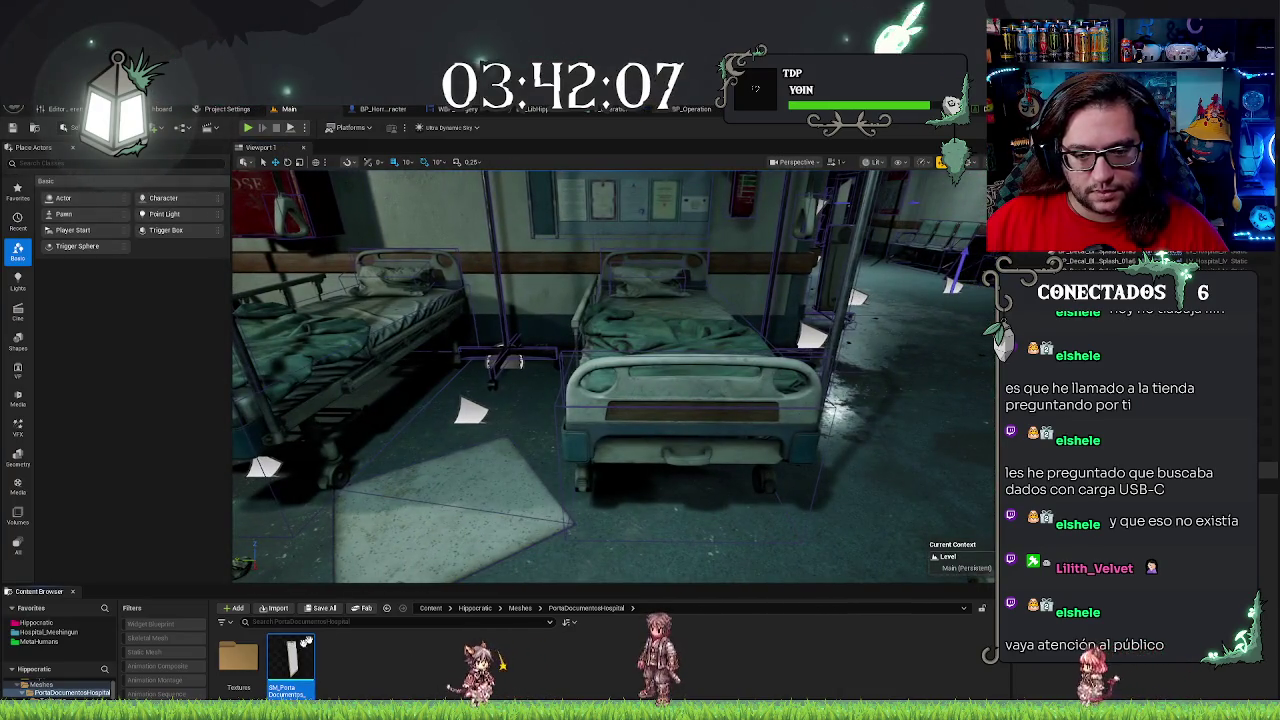
# Place the SM_PortaDocumentos clipboard beside the hospital bed and adjust its height
pyautogui.moveTo(298, 645); pyautogui.dragTo(720, 415)
pyautogui.press('f')
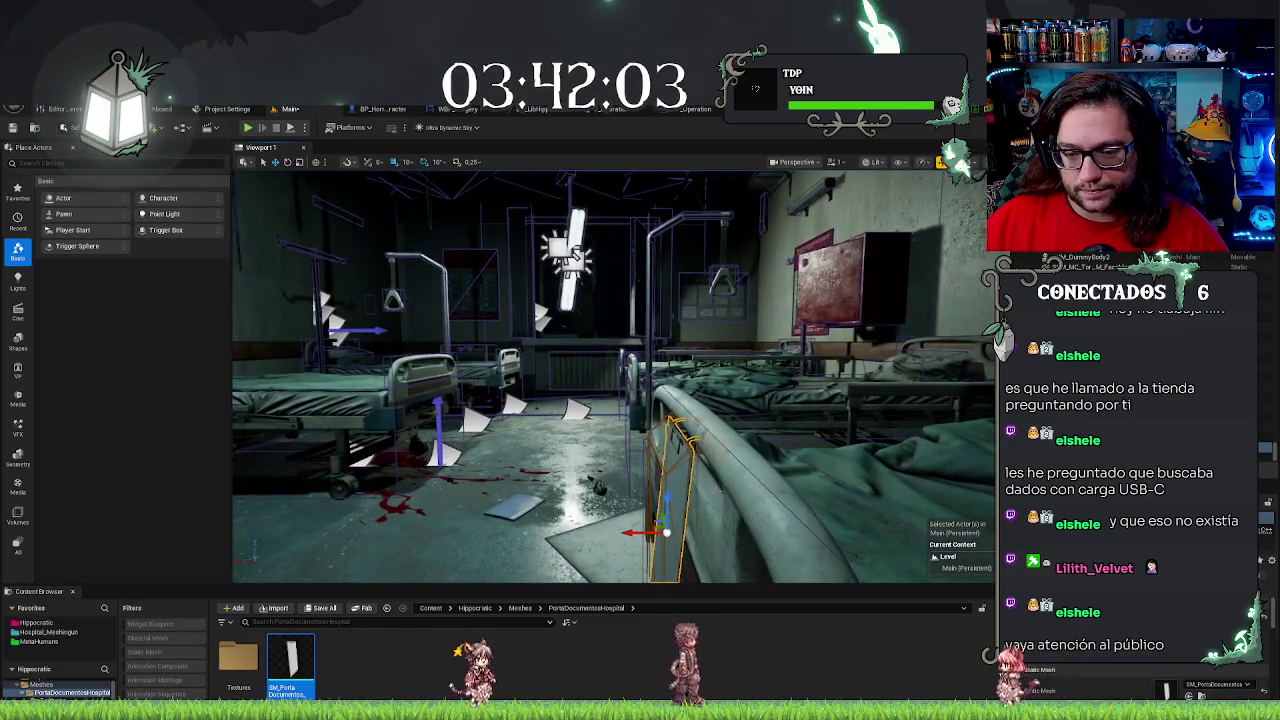
pyautogui.moveTo(674, 483); pyautogui.dragTo(677, 463)
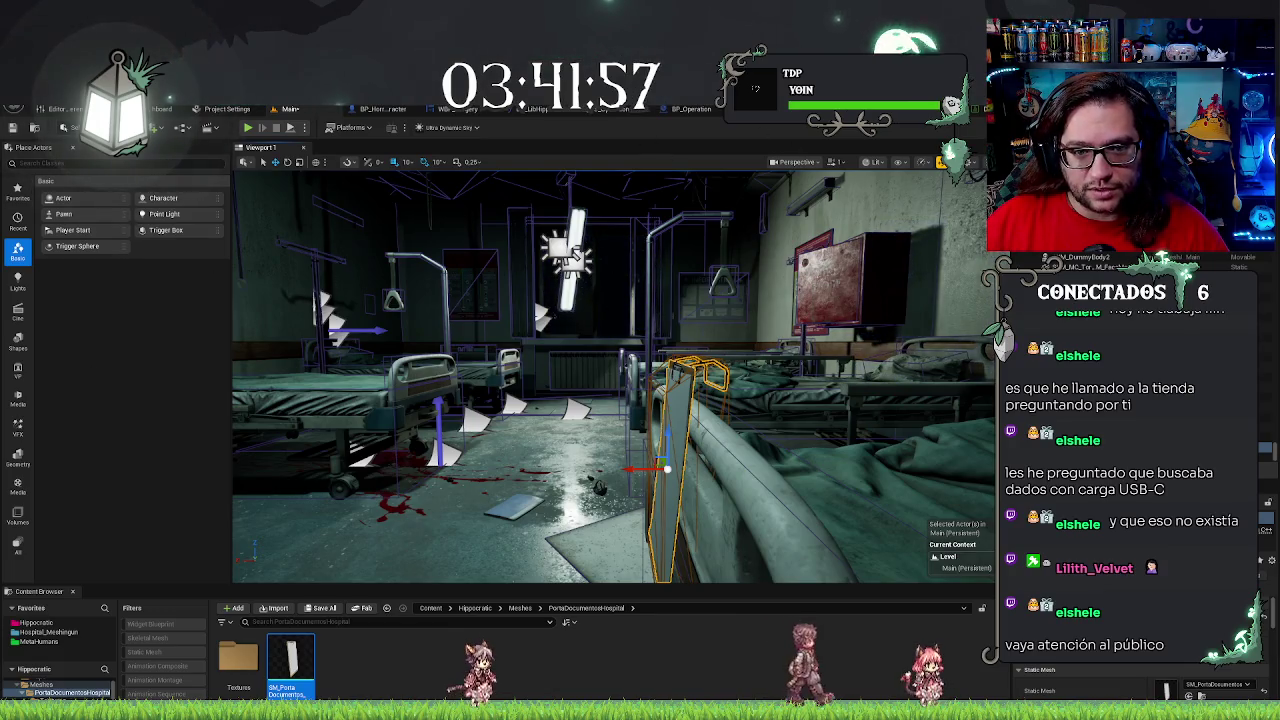
pyautogui.moveTo(664, 436); pyautogui.dragTo(664, 480)
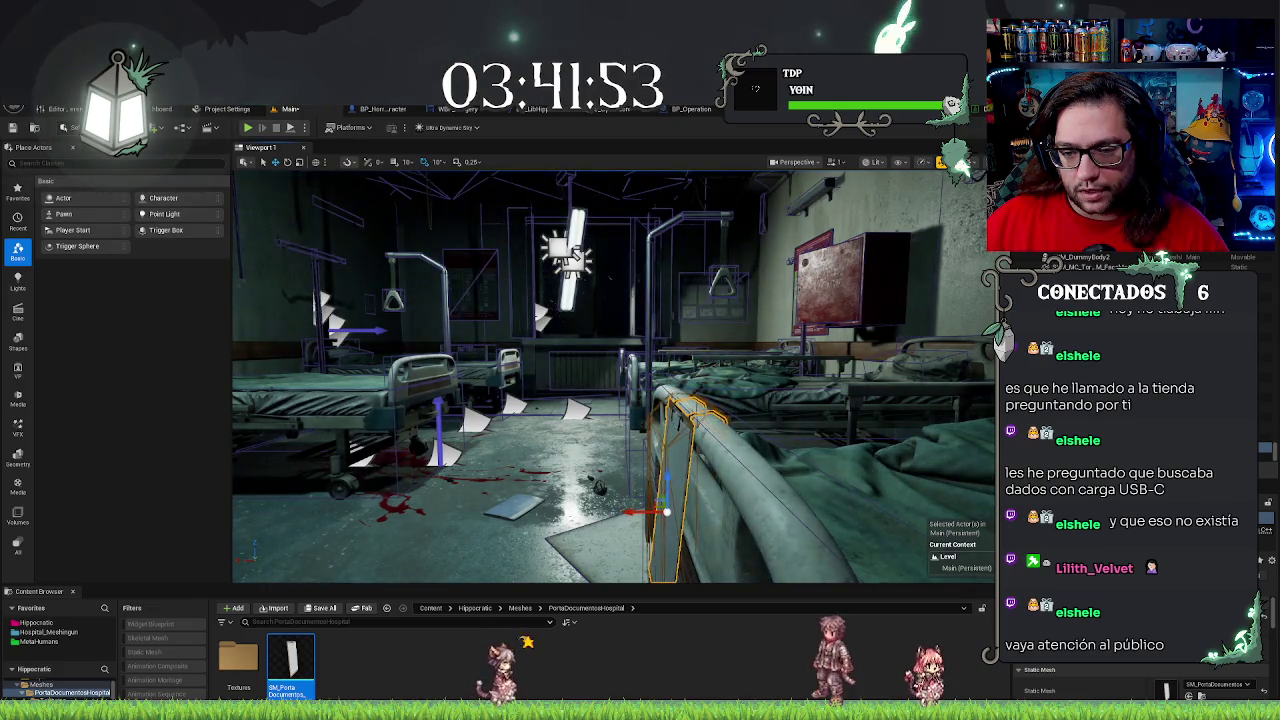
pyautogui.press('f')
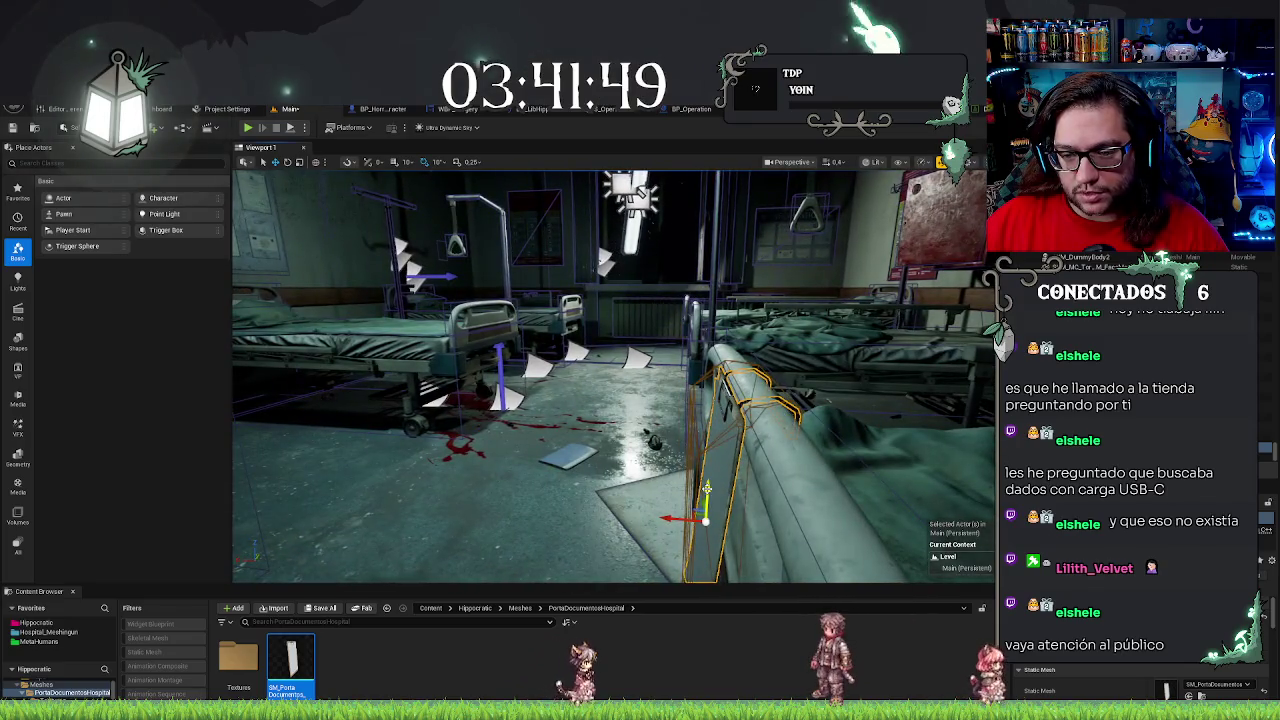
pyautogui.moveTo(787, 457)
pyautogui.mouseDown()
pyautogui.moveTo(750, 380)
pyautogui.moveTo(845, 432)
pyautogui.moveTo(720, 390)
pyautogui.mouseUp()
# Rotate the clipboard on the bed rail, then show the Hippocratic project folder
pyautogui.click(660, 420)
pyautogui.moveTo(628, 420)
pyautogui.mouseDown()
pyautogui.moveTo(640, 422)
pyautogui.moveTo(535, 400)
pyautogui.mouseUp()
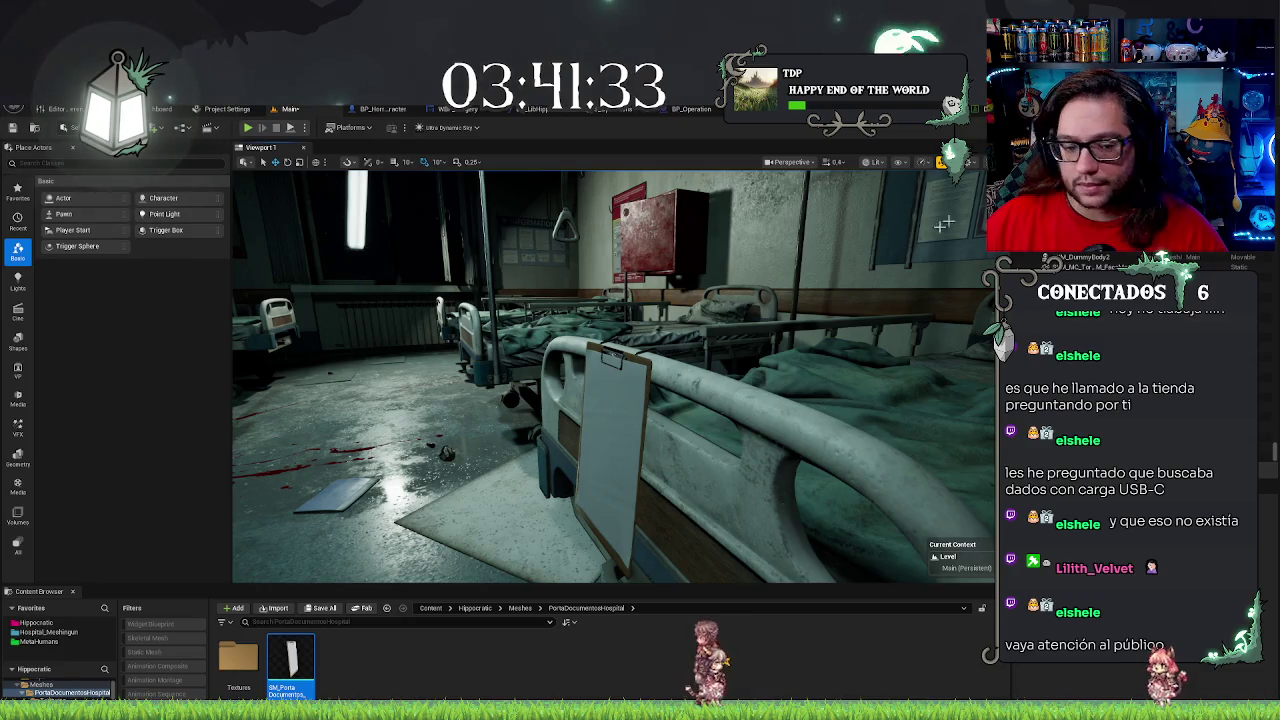
pyautogui.moveTo(560, 500); pyautogui.dragTo(520, 505)
pyautogui.click(570, 430)
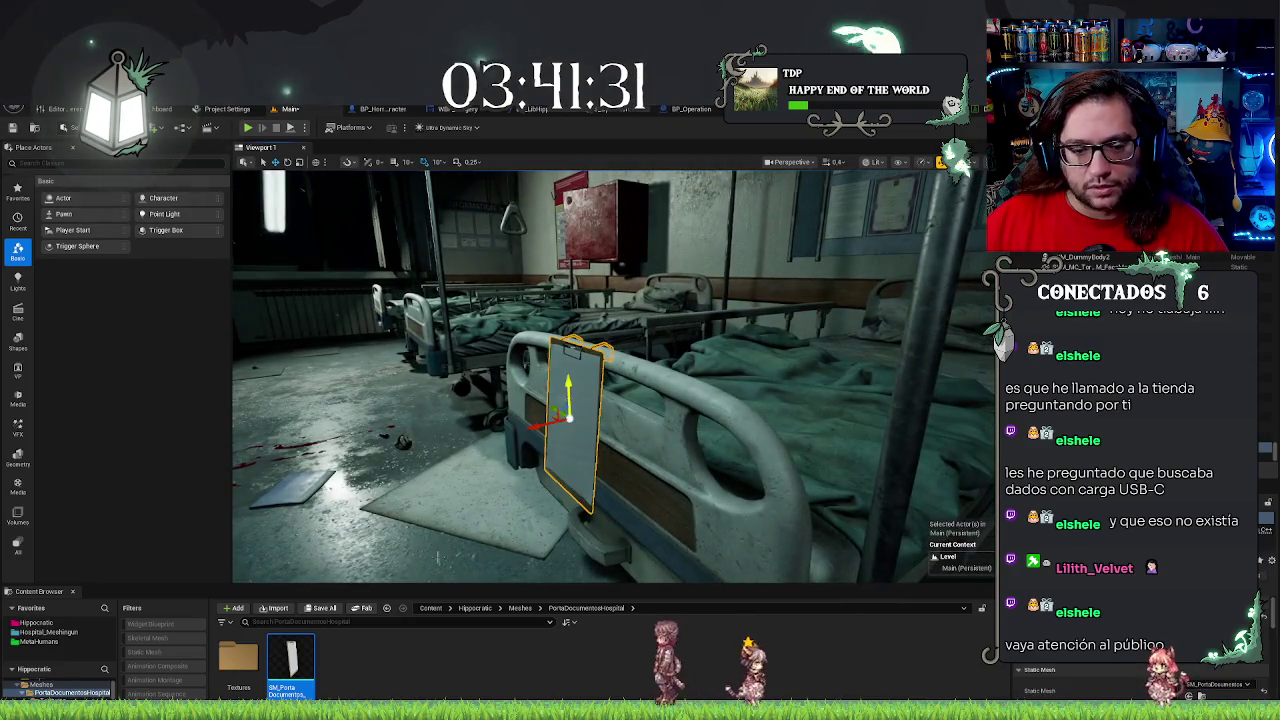
pyautogui.click(45, 623)
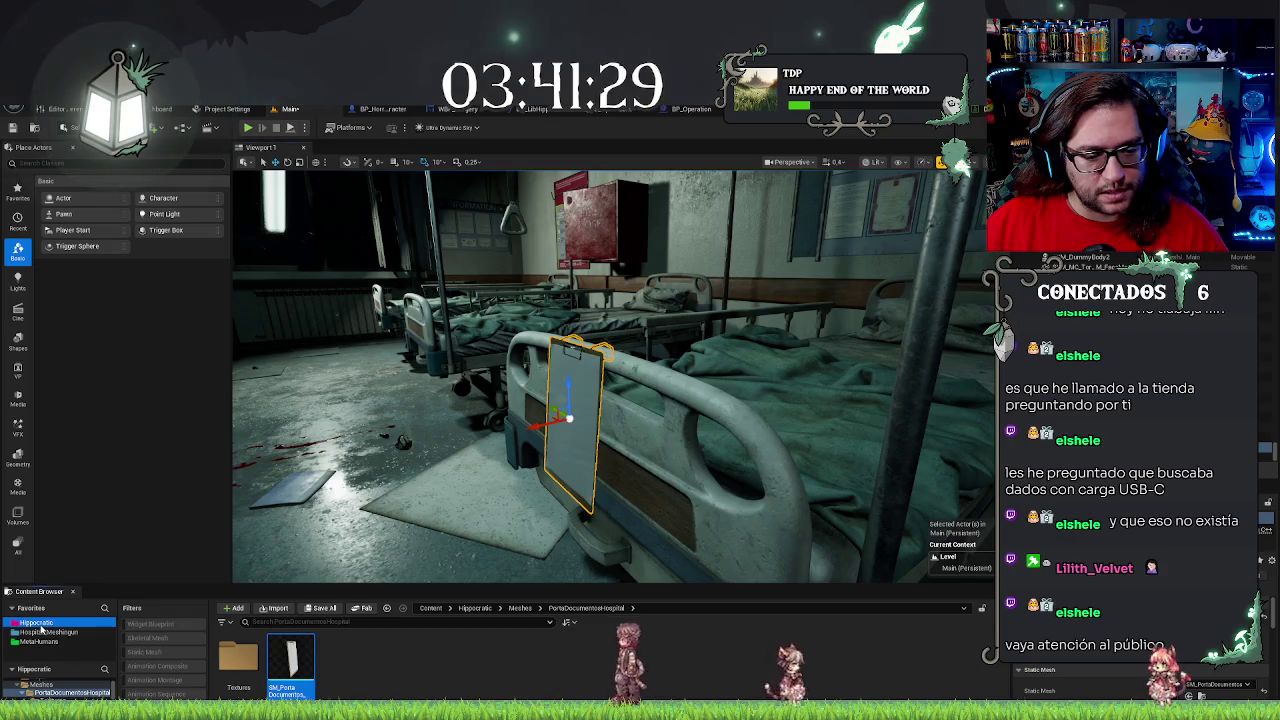
# Open BP_Information from Blueprints > Mechanics > UCI in the full blueprint editor
pyautogui.doubleClick(255, 665)
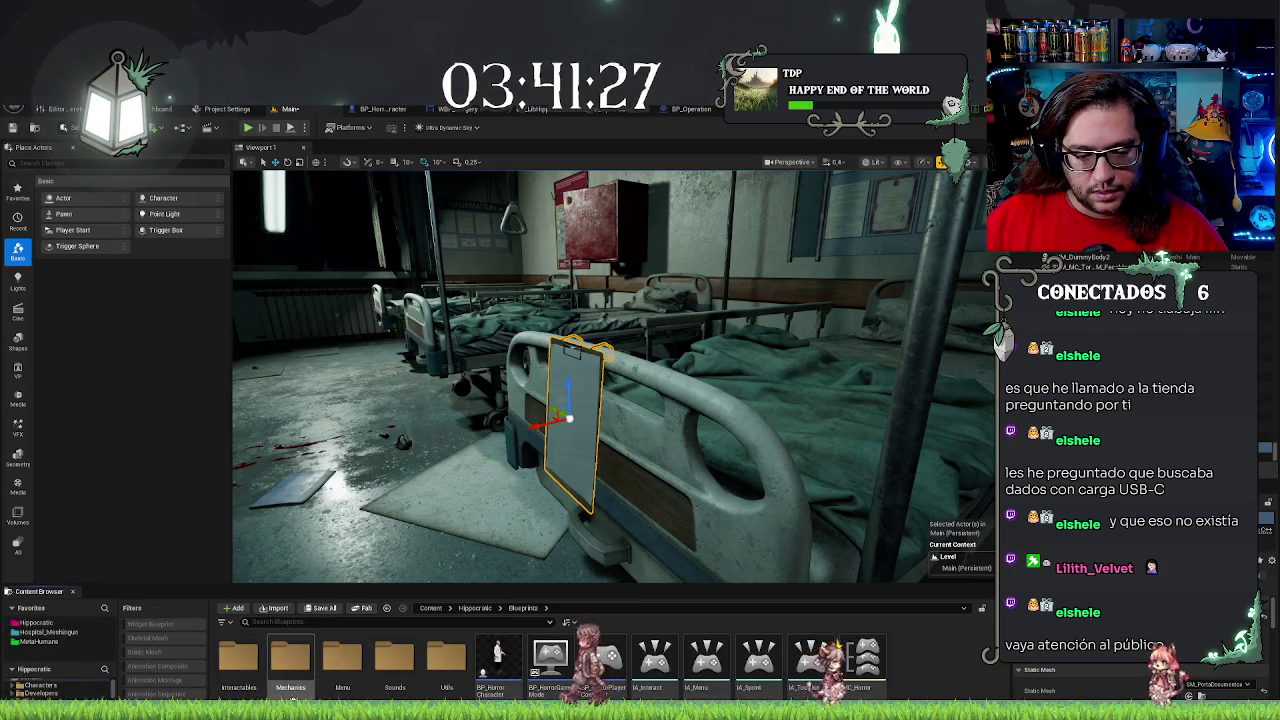
pyautogui.doubleClick(262, 686)
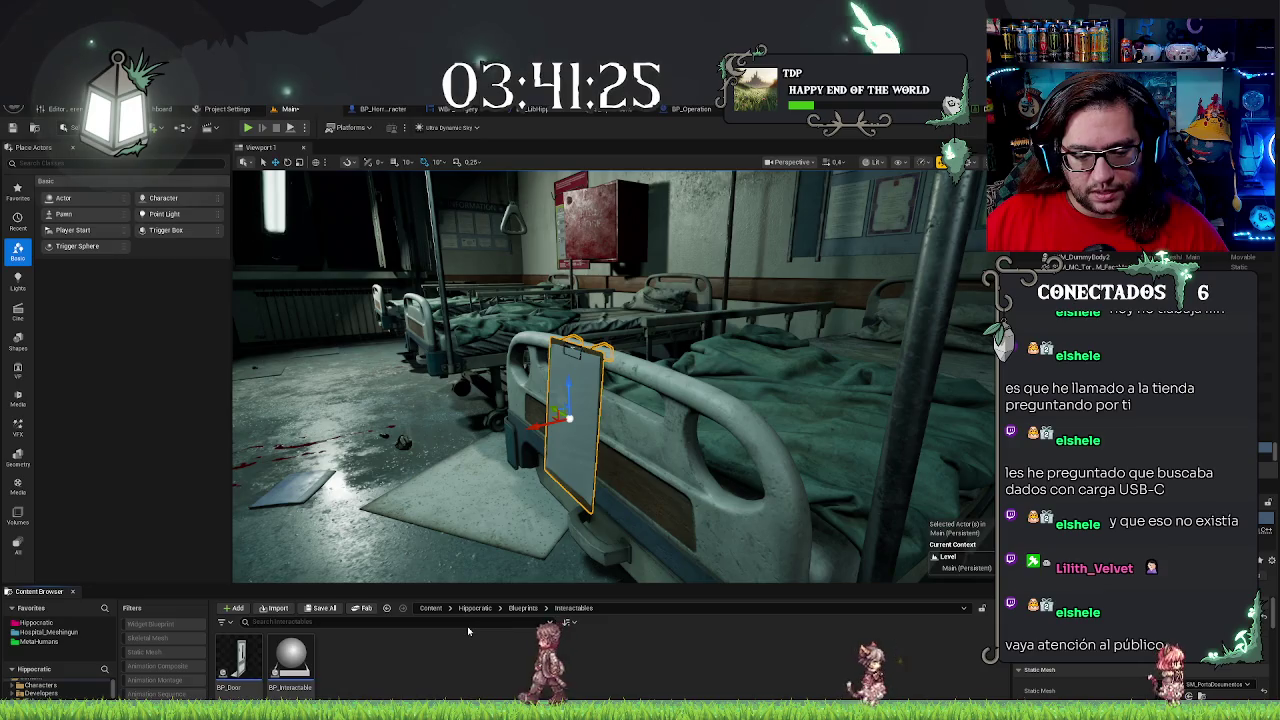
pyautogui.click(523, 607)
pyautogui.doubleClick(290, 665)
pyautogui.click(285, 680)
pyautogui.doubleClick(290, 665)
pyautogui.doubleClick(290, 660)
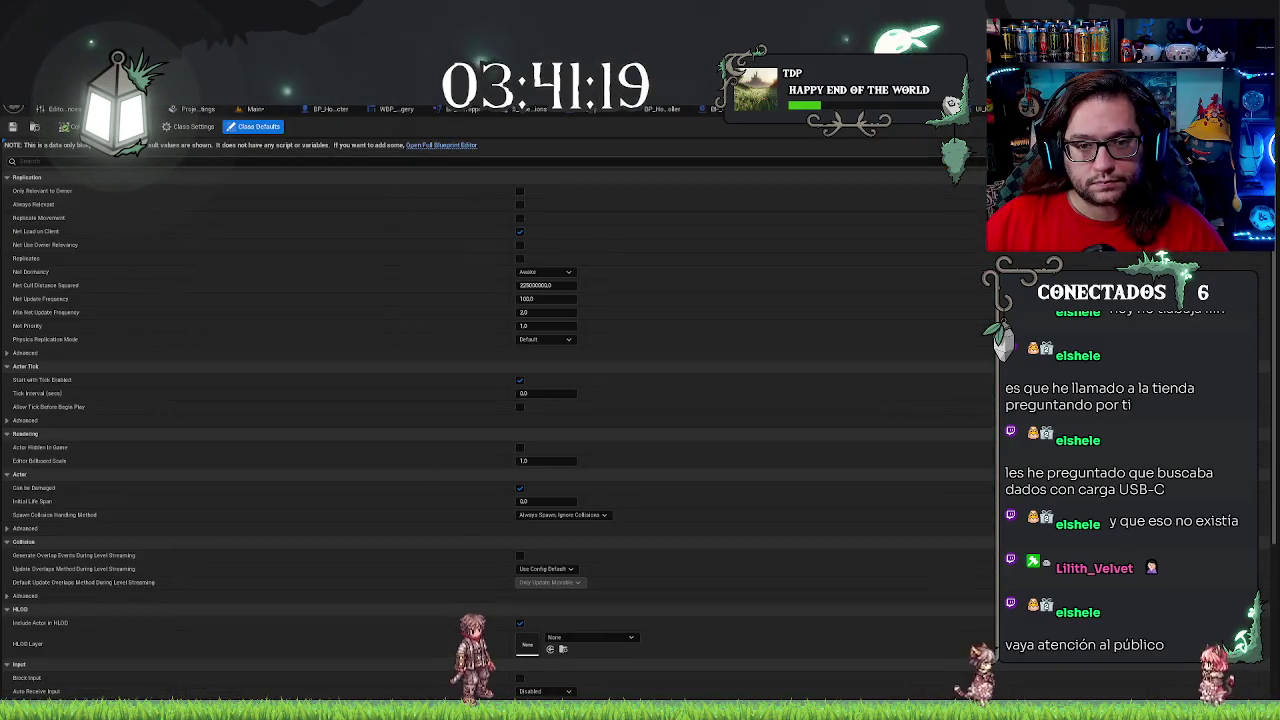
pyautogui.click(441, 145)
# Select the clipboard mesh in the blueprint preview, rotate it upright, and return to Main
pyautogui.click(50, 200)
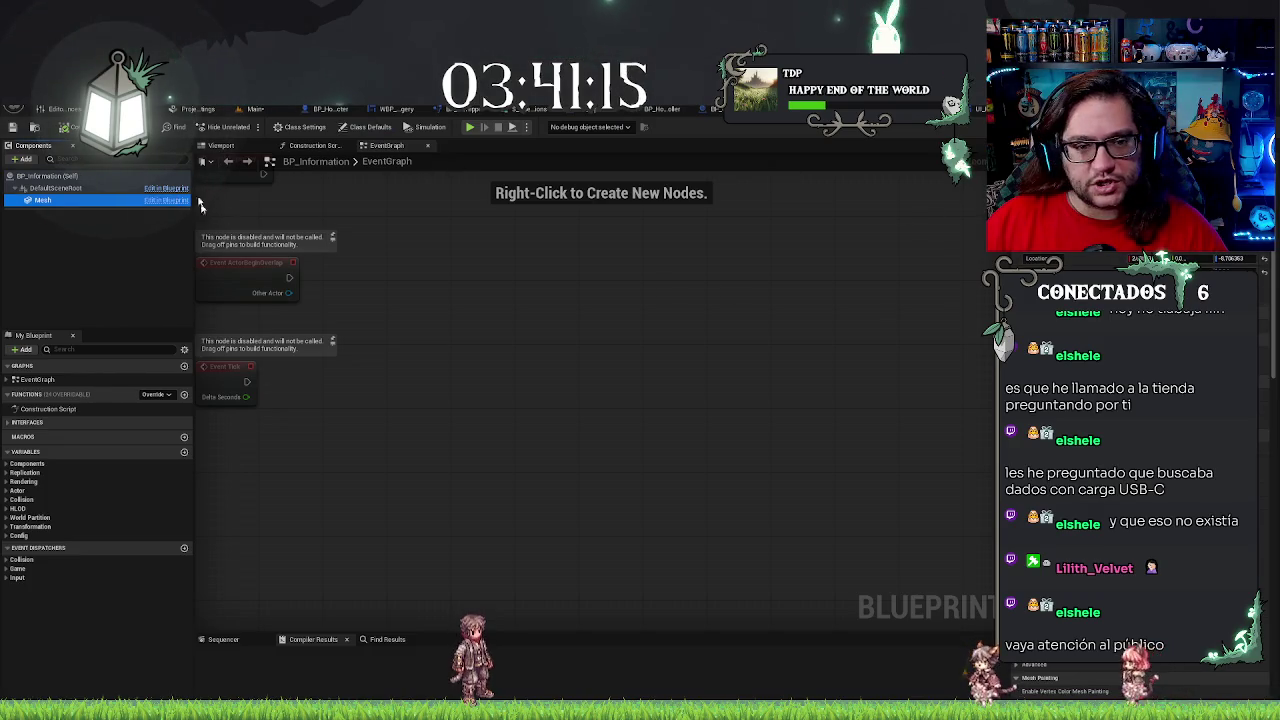
pyautogui.click(230, 146)
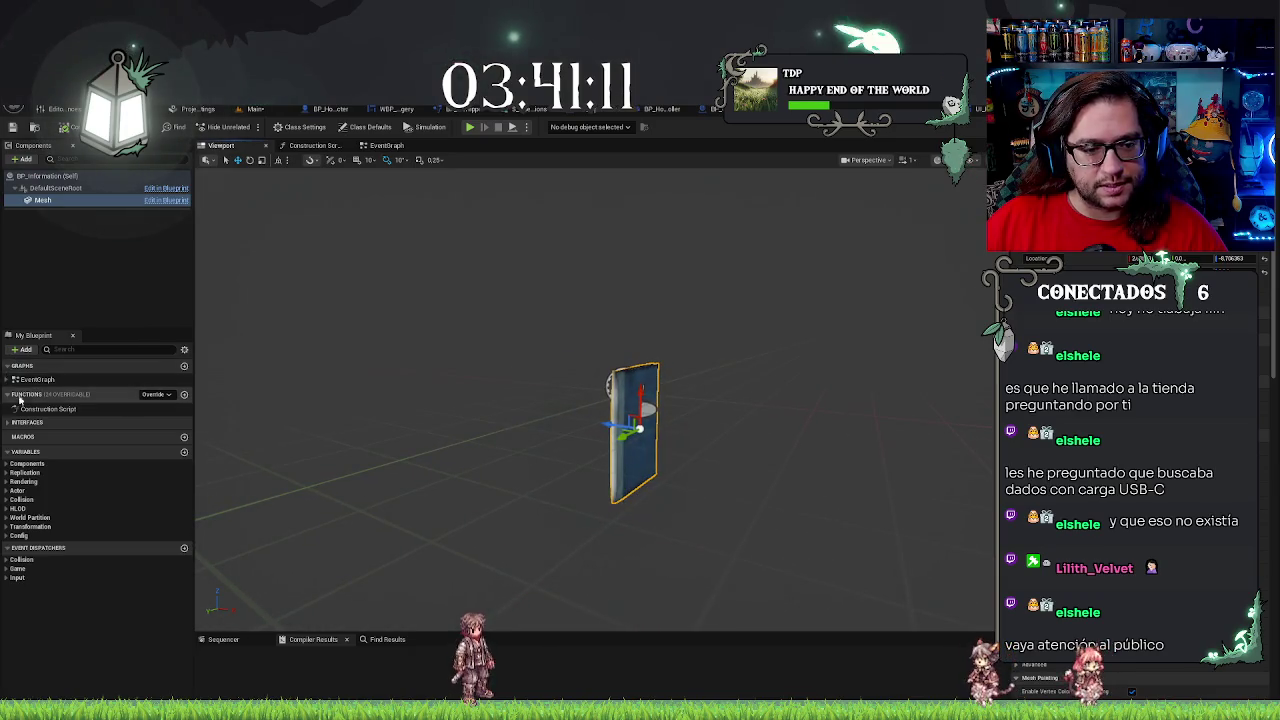
pyautogui.click(55, 535)
pyautogui.click(59, 542)
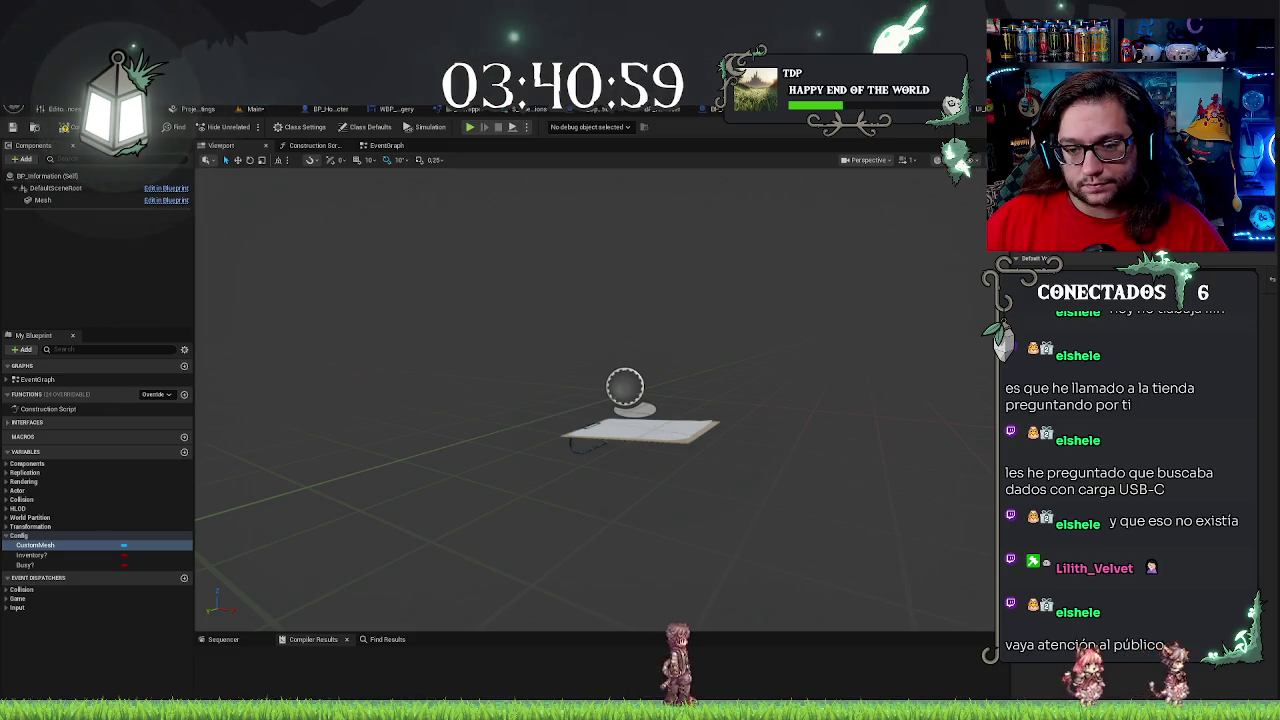
pyautogui.click(680, 432)
pyautogui.moveTo(728, 414)
pyautogui.mouseDown()
pyautogui.moveTo(740, 414)
pyautogui.moveTo(640, 414)
pyautogui.moveTo(680, 414)
pyautogui.moveTo(745, 368)
pyautogui.moveTo(706, 387)
pyautogui.moveTo(560, 400)
pyautogui.mouseUp()
pyautogui.press('e')
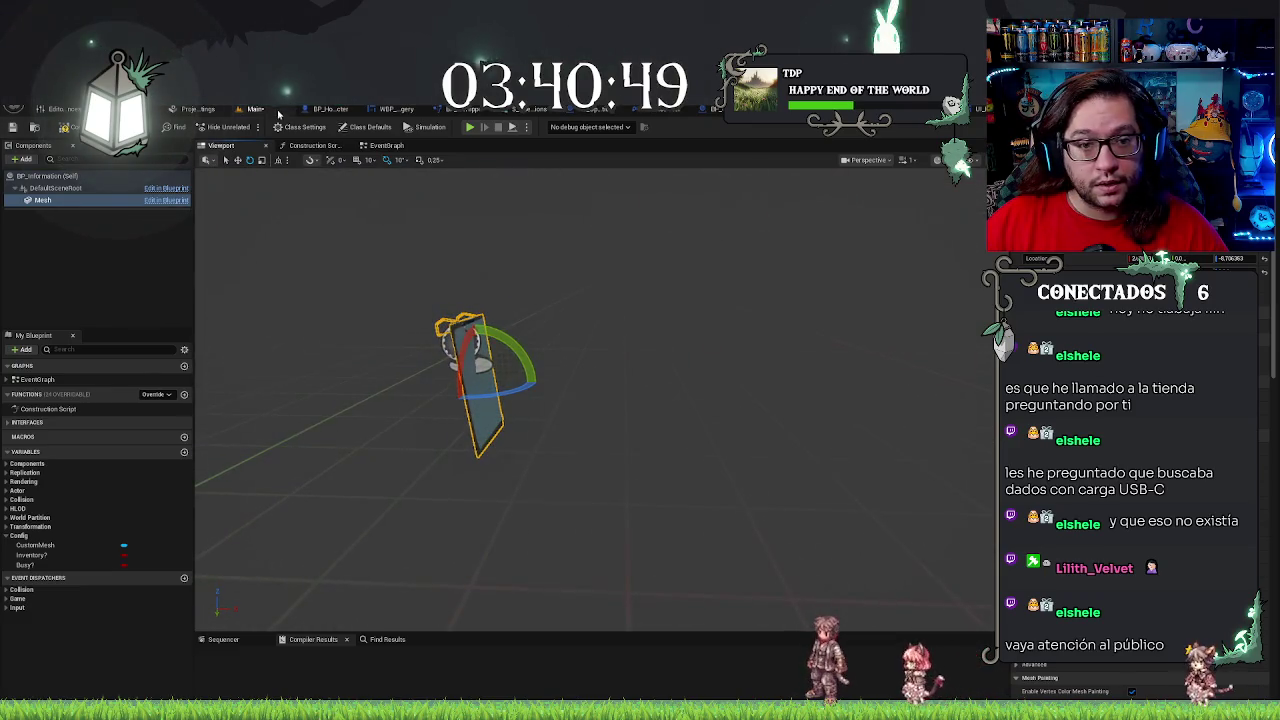
pyautogui.hotkey('ctrl', 'Tab')
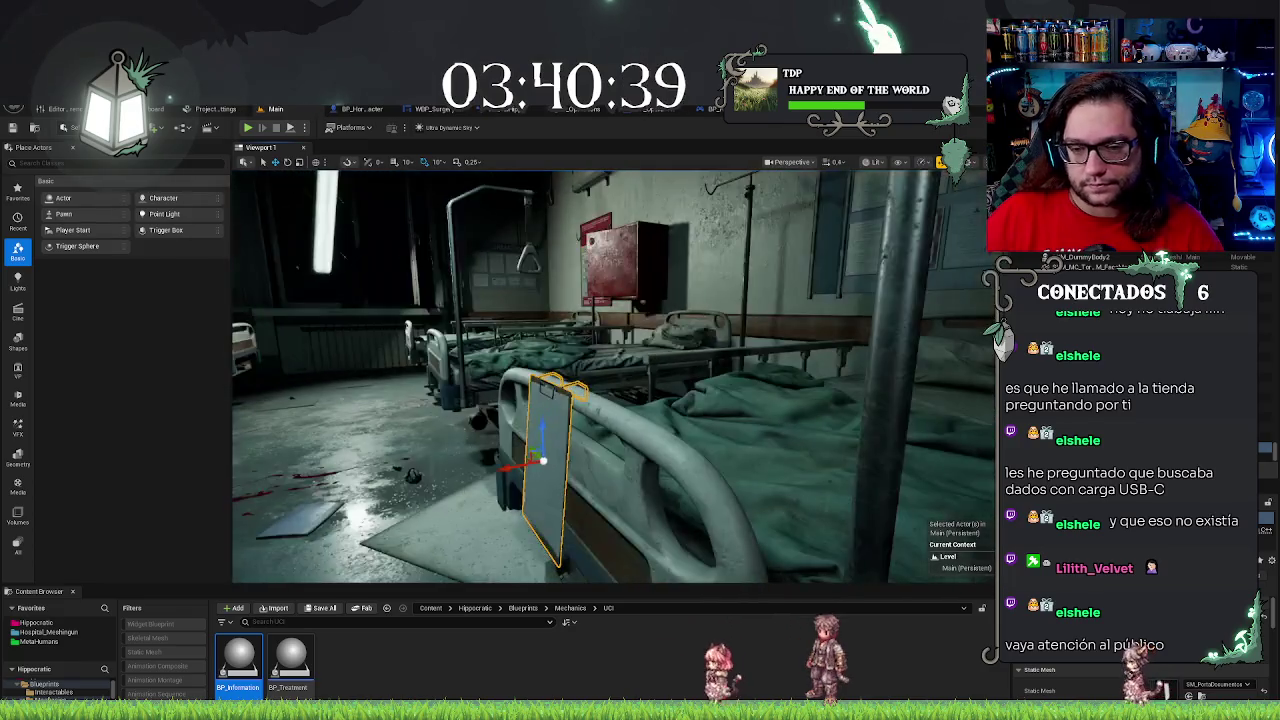
# Duplicate the clipboard with Ctrl+D onto the bed rail beside the original, frame it, and save
pyautogui.moveTo(712, 408)
pyautogui.mouseDown()
pyautogui.moveTo(650, 410)
pyautogui.moveTo(712, 408)
pyautogui.mouseUp()
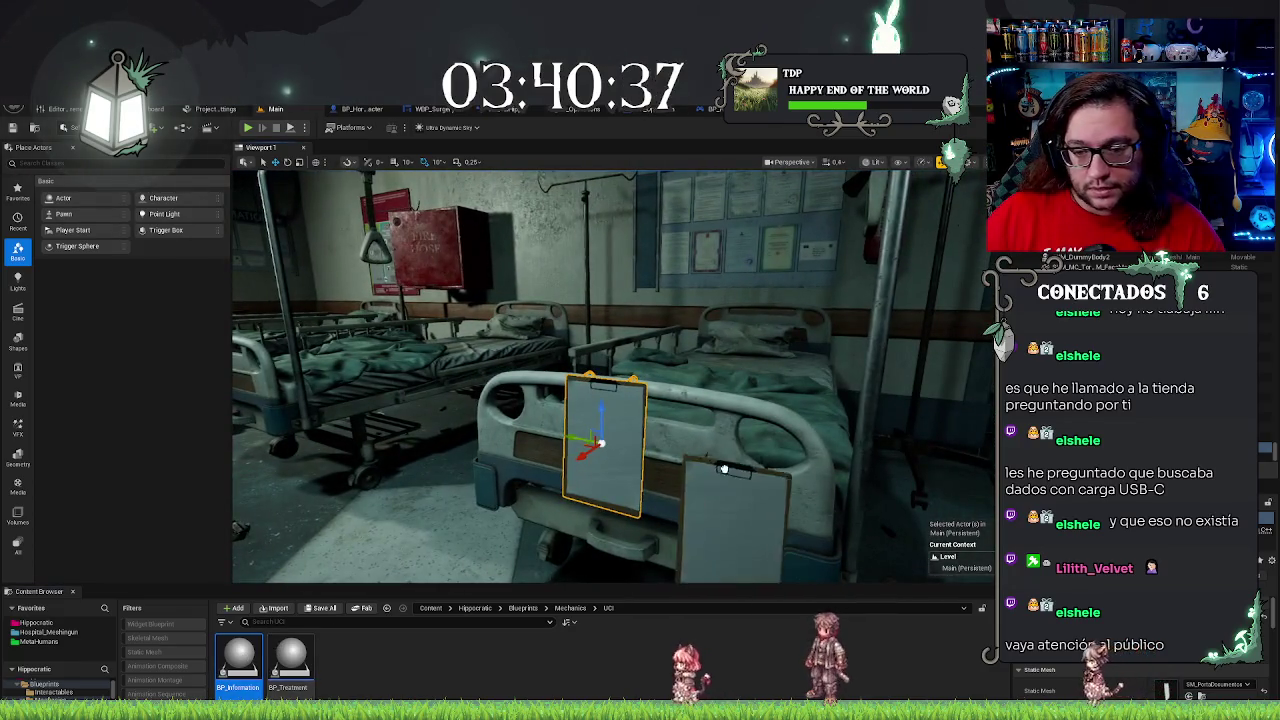
pyautogui.hotkey('ctrl', 'd')
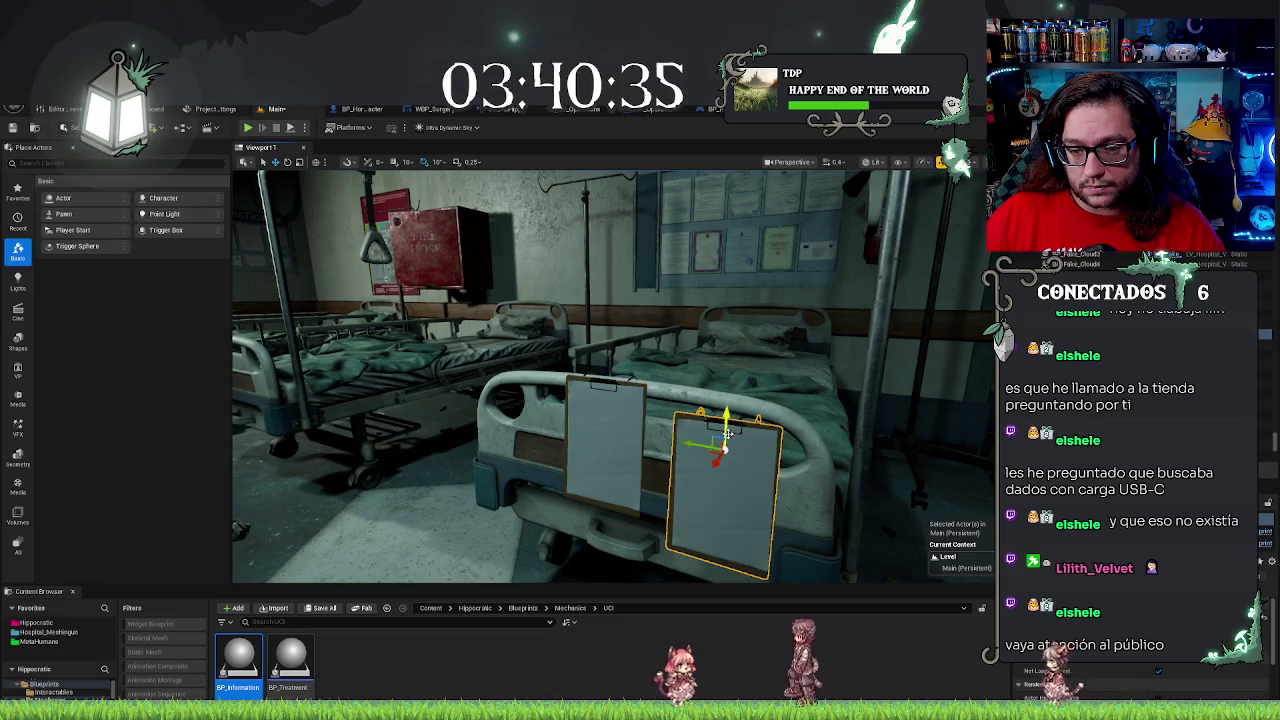
pyautogui.moveTo(722, 415)
pyautogui.mouseDown()
pyautogui.moveTo(640, 395)
pyautogui.moveTo(868, 372)
pyautogui.mouseUp()
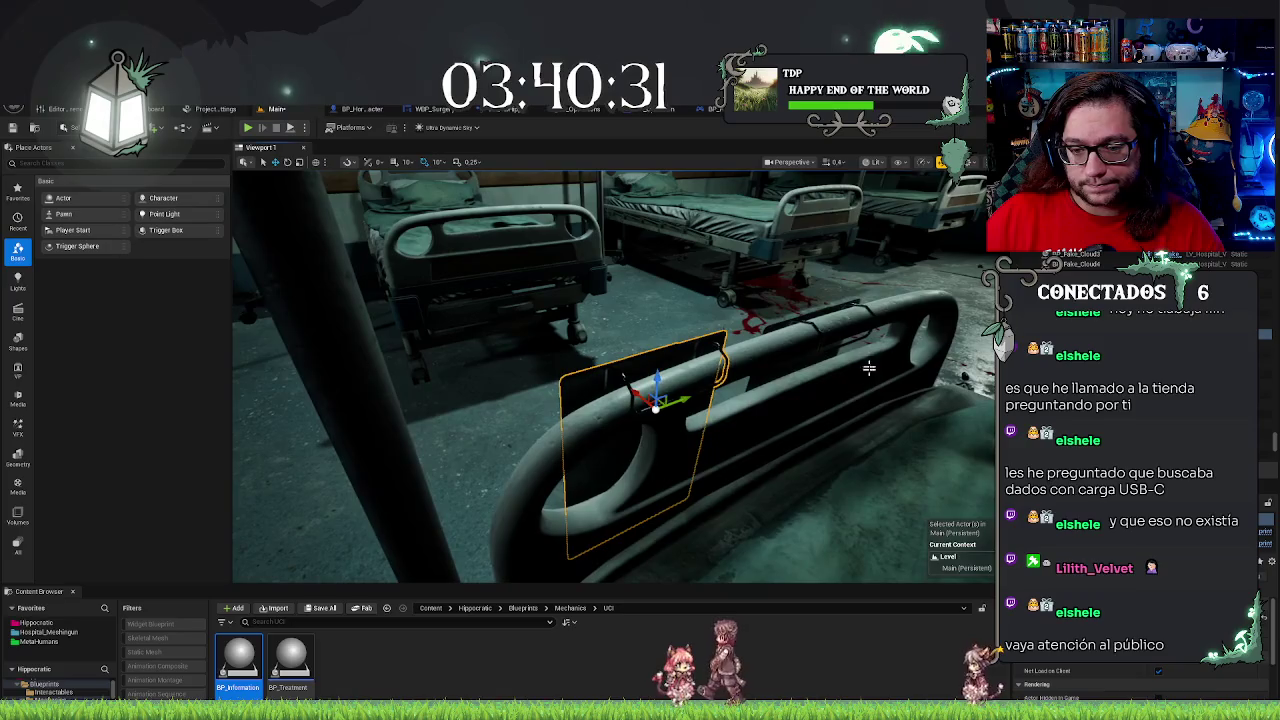
pyautogui.moveTo(851, 457)
pyautogui.mouseDown()
pyautogui.moveTo(800, 460)
pyautogui.moveTo(791, 418)
pyautogui.mouseUp()
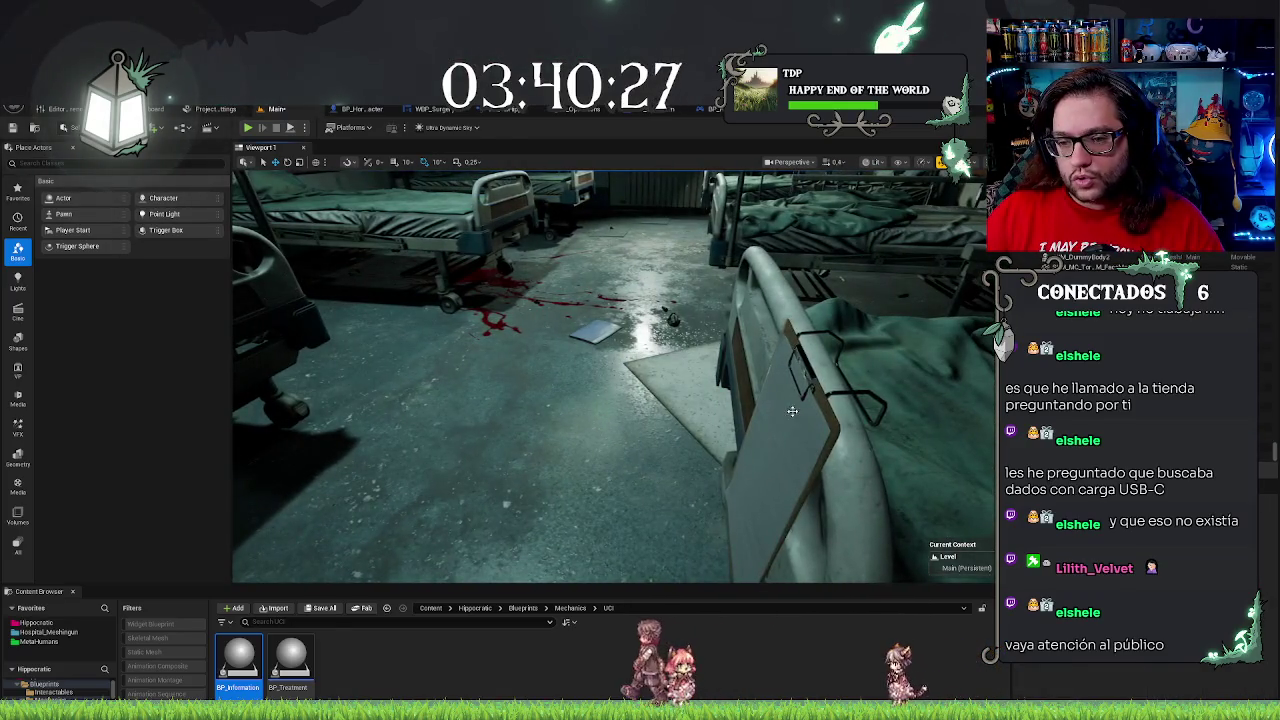
pyautogui.click(792, 411)
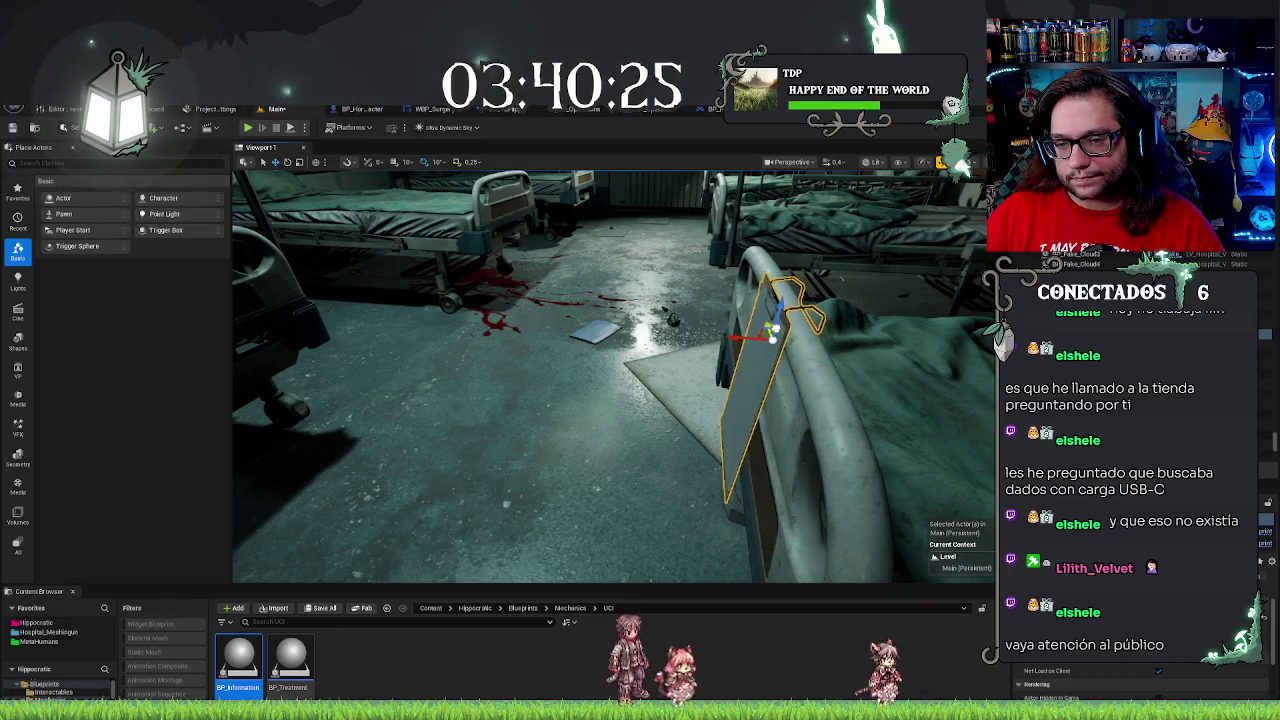
pyautogui.press('f')
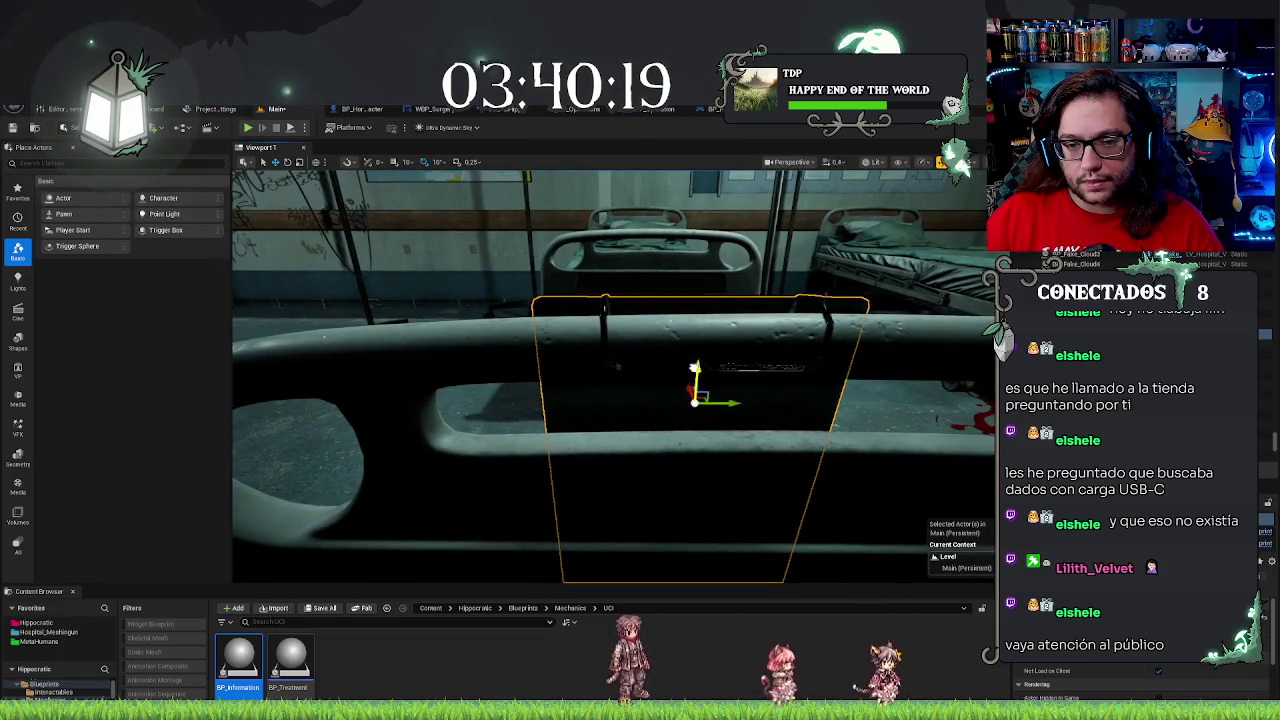
pyautogui.moveTo(612, 376)
pyautogui.mouseDown()
pyautogui.moveTo(500, 382)
pyautogui.moveTo(772, 455)
pyautogui.moveTo(580, 450)
pyautogui.mouseUp()
pyautogui.press('Escape')
pyautogui.hotkey('ctrl', 's')
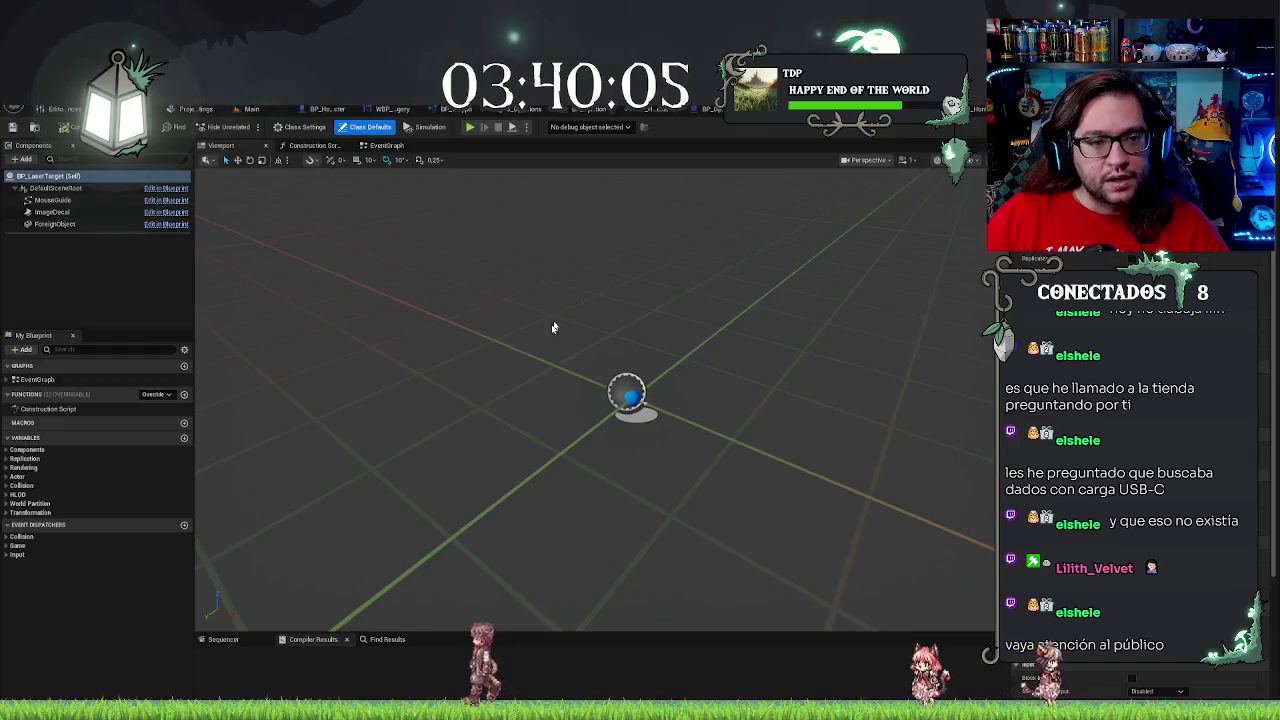
# Switch from the Main level tab to the BP_Operation tab to show its Event Graph
pyautogui.click(252, 110)
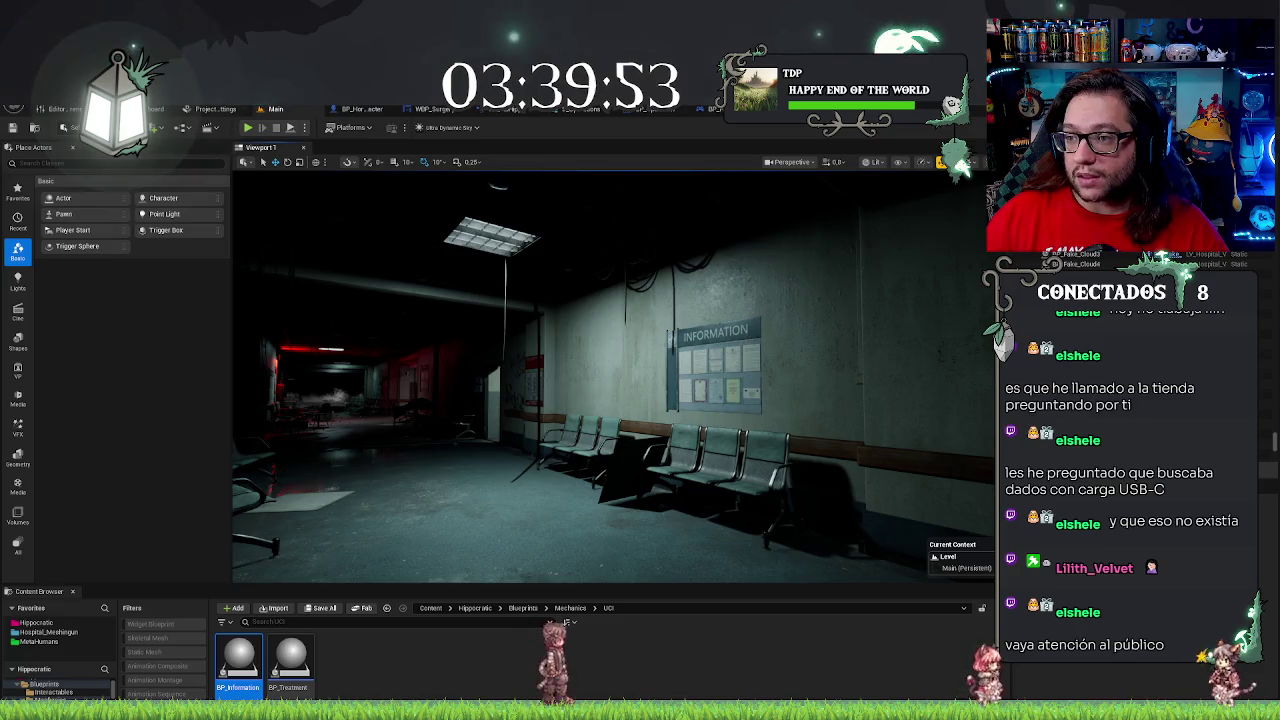
pyautogui.click(690, 109)
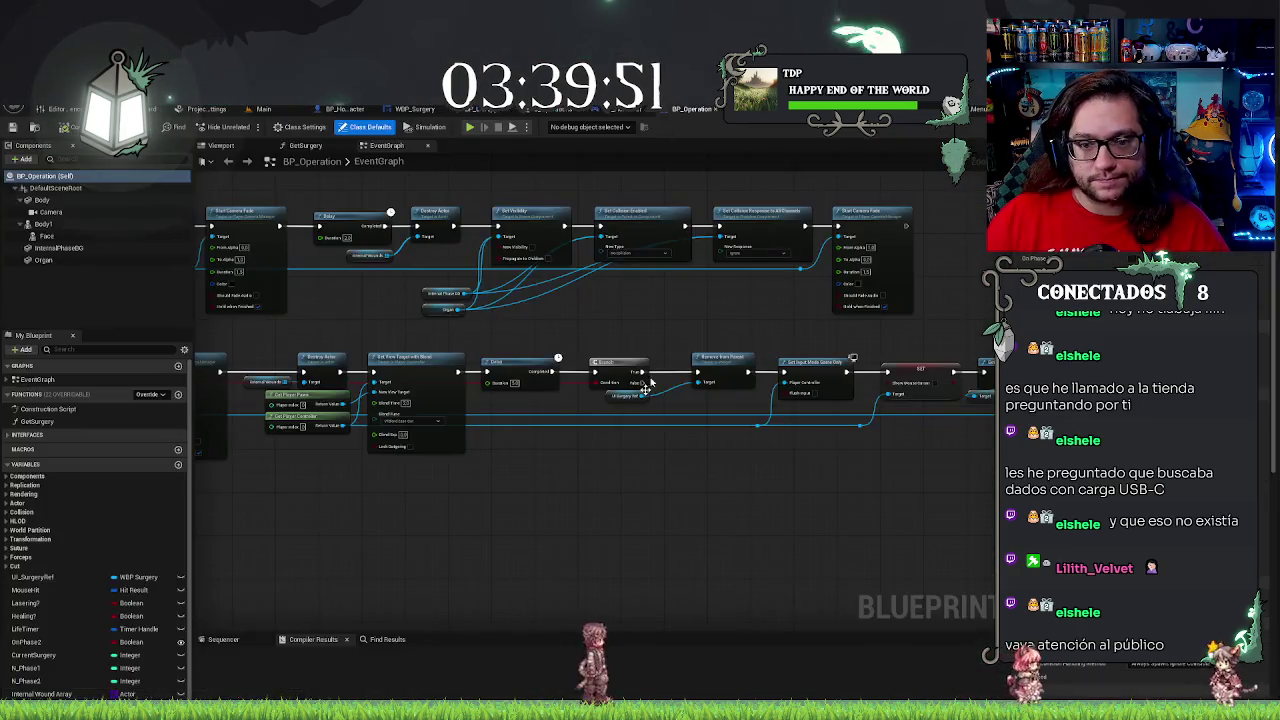
# Marquee-select the three rows of nodes and wrap them in a comment box
pyautogui.scroll(-4, 688, 490)
pyautogui.scroll(6, 479, 451)
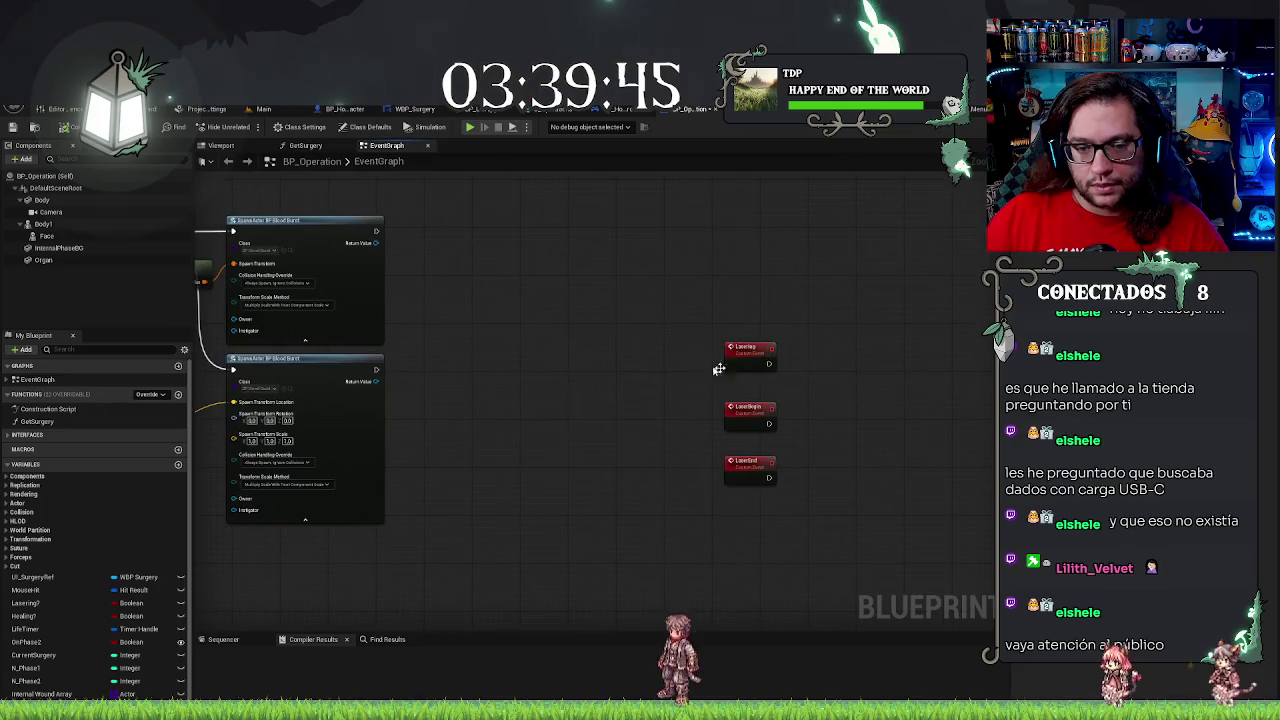
pyautogui.scroll(-5, 757, 365)
pyautogui.scroll(5, 561, 392)
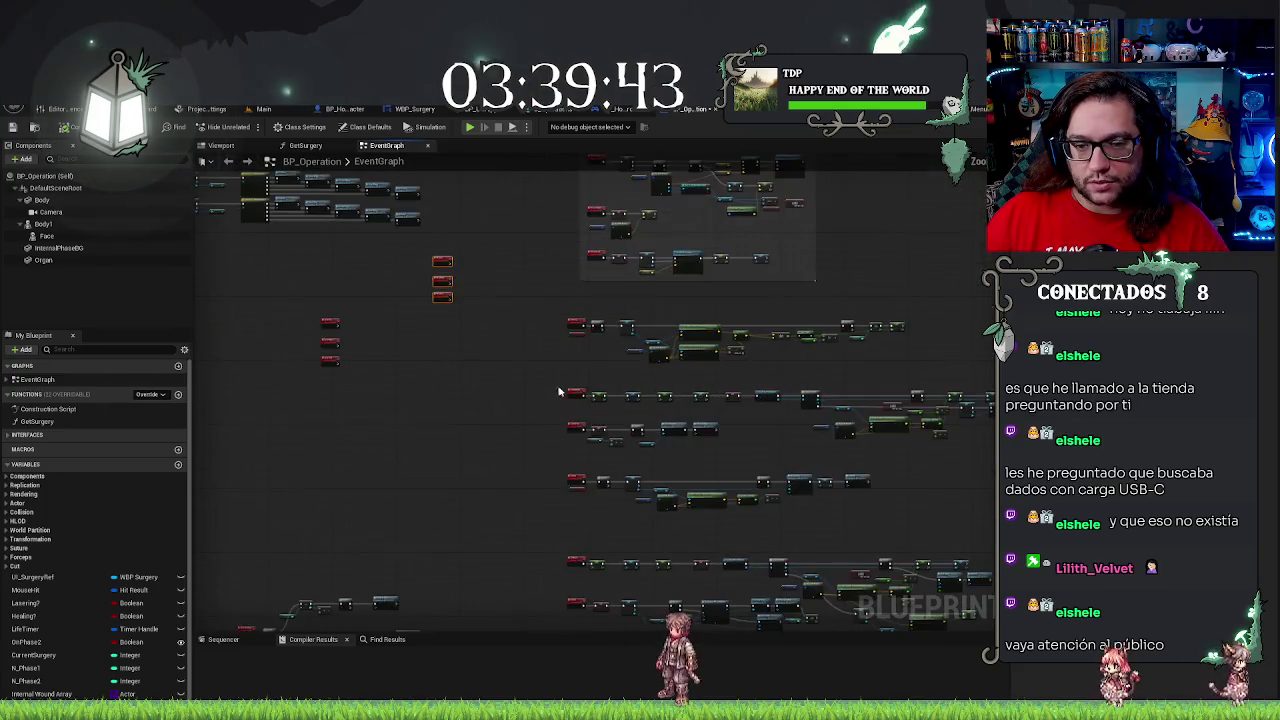
pyautogui.scroll(-5, 561, 392)
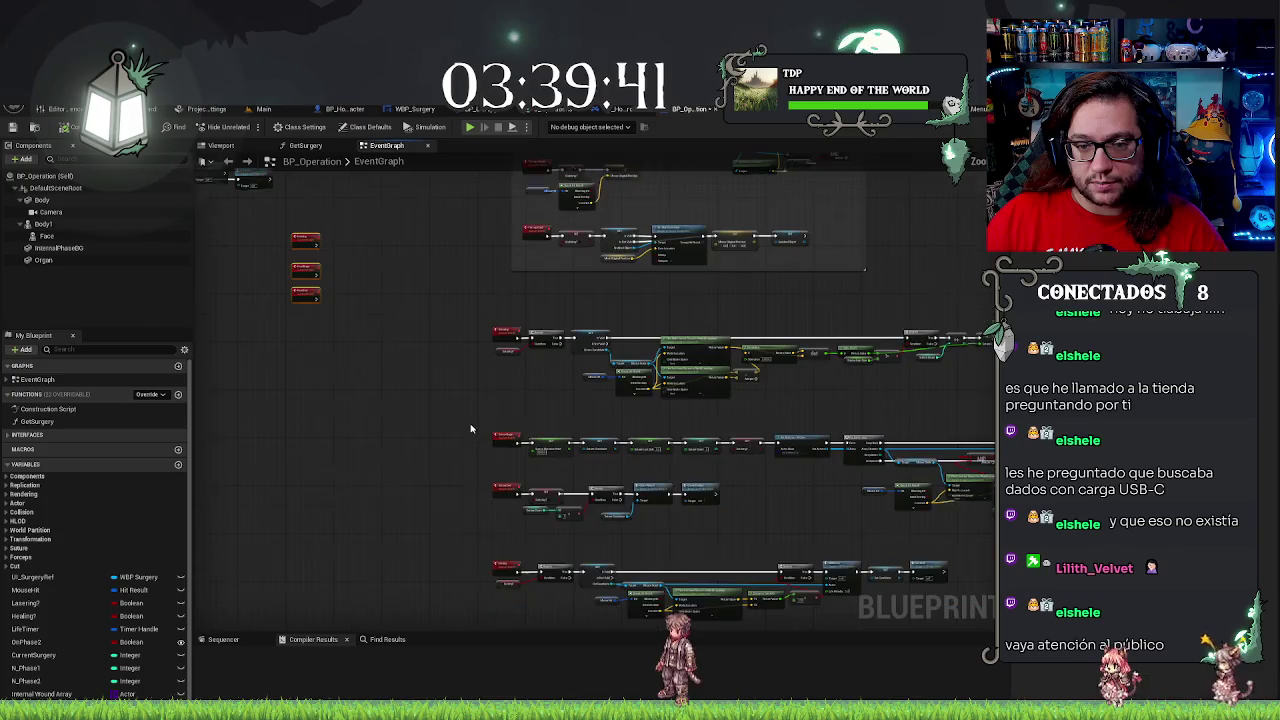
pyautogui.scroll(-2, 345, 390)
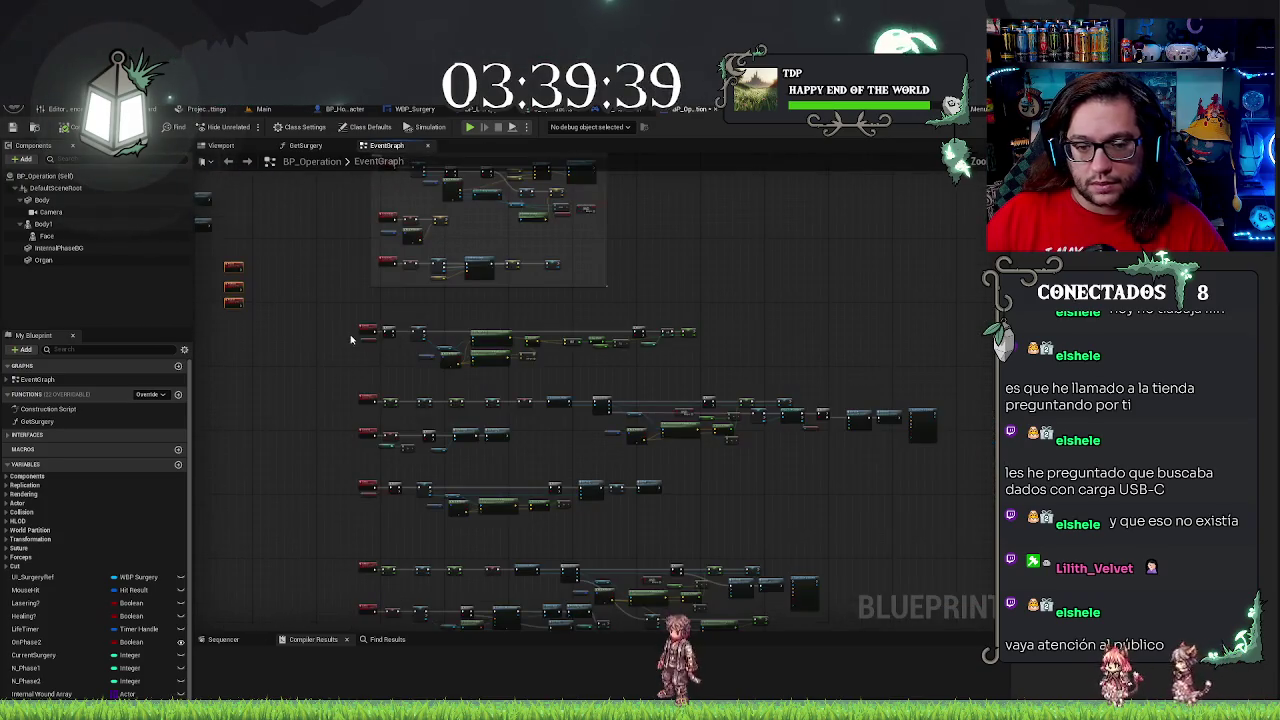
pyautogui.moveTo(393, 340)
pyautogui.mouseDown()
pyautogui.moveTo(949, 486)
pyautogui.moveTo(865, 463)
pyautogui.mouseUp()
pyautogui.press('c')
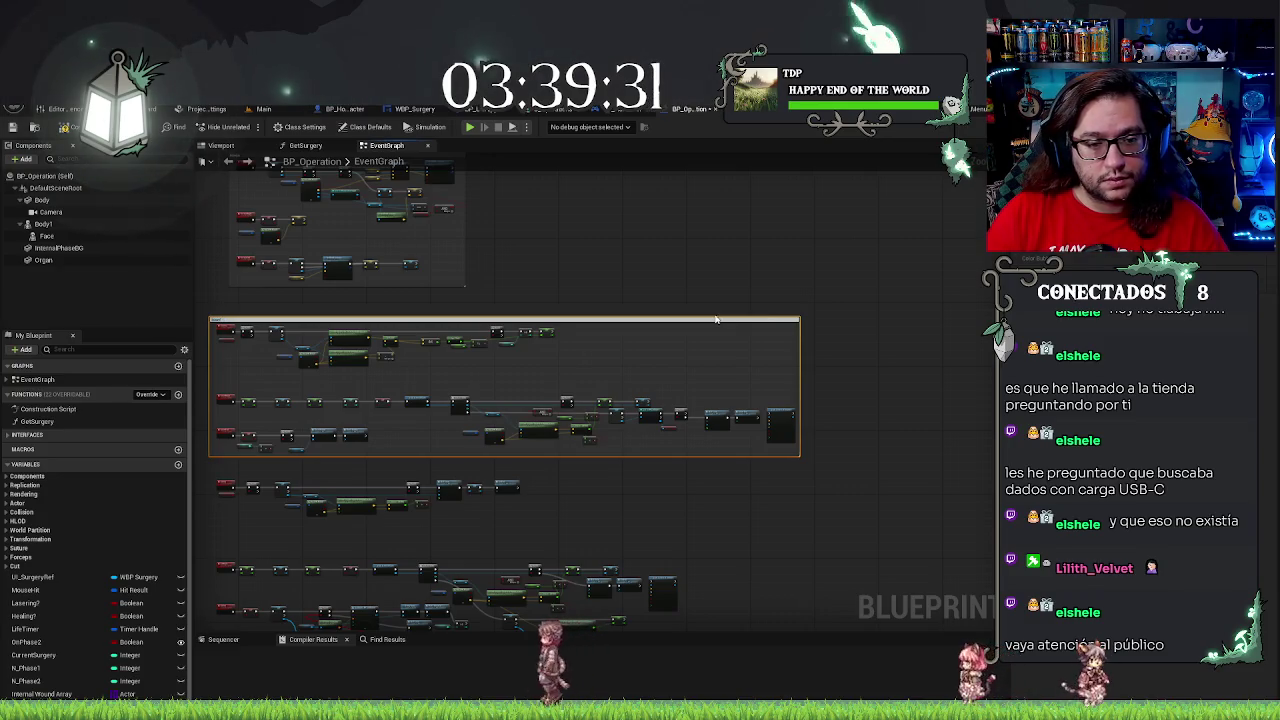
# Reposition the large comment box and nudge the Cambio de Fases comment block upward
pyautogui.scroll(-2, 717, 320)
pyautogui.moveTo(720, 323); pyautogui.dragTo(740, 345)
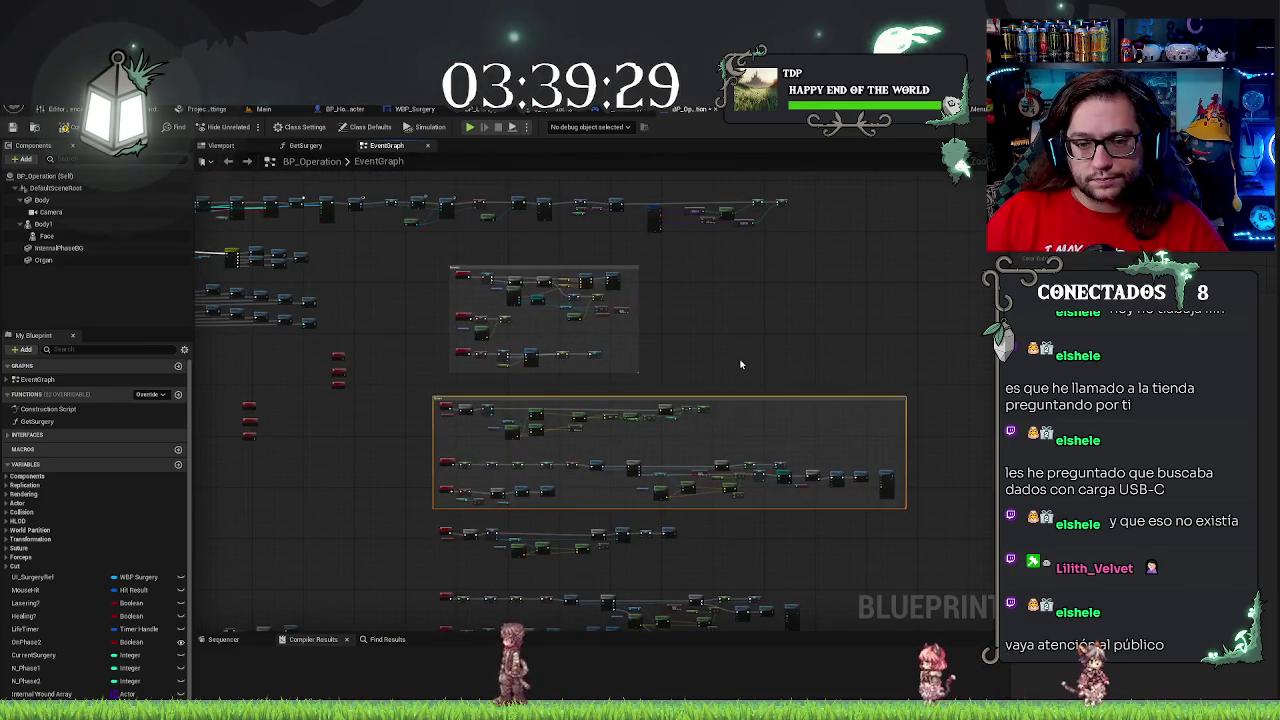
pyautogui.moveTo(488, 402); pyautogui.dragTo(499, 389)
pyautogui.scroll(5, 661, 404)
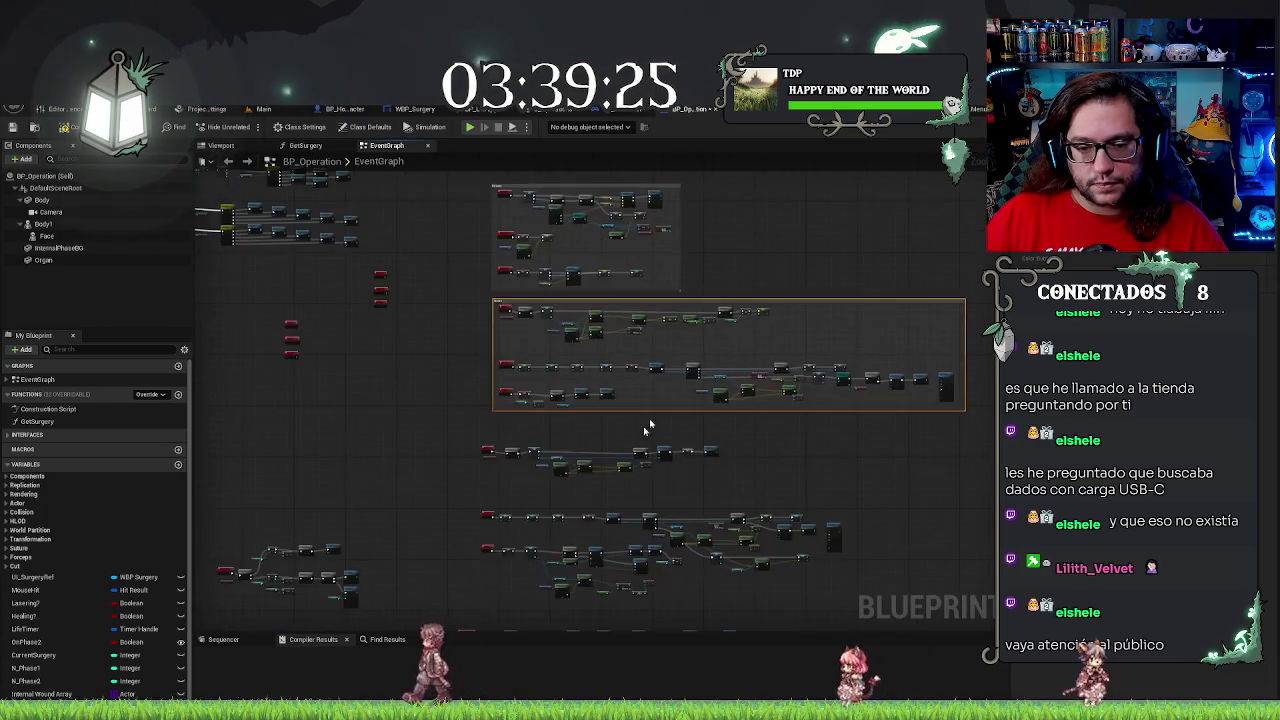
pyautogui.scroll(-4, 488, 430)
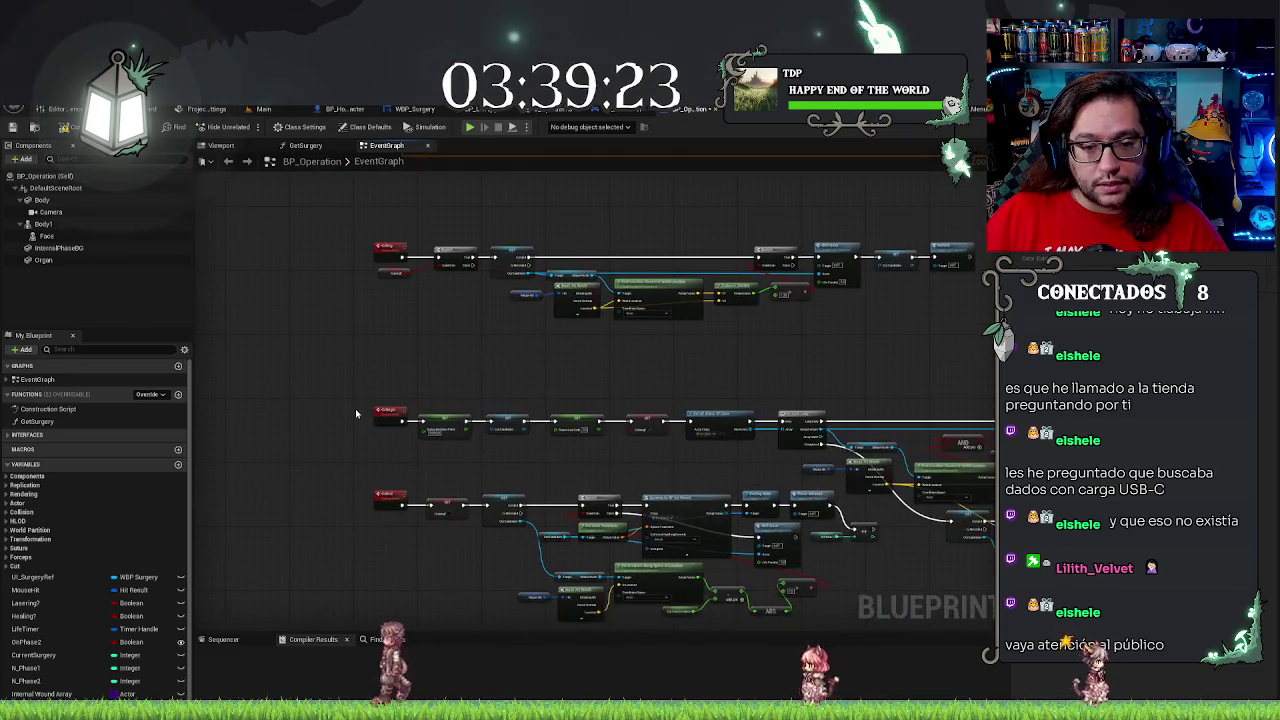
pyautogui.scroll(-2, 500, 330)
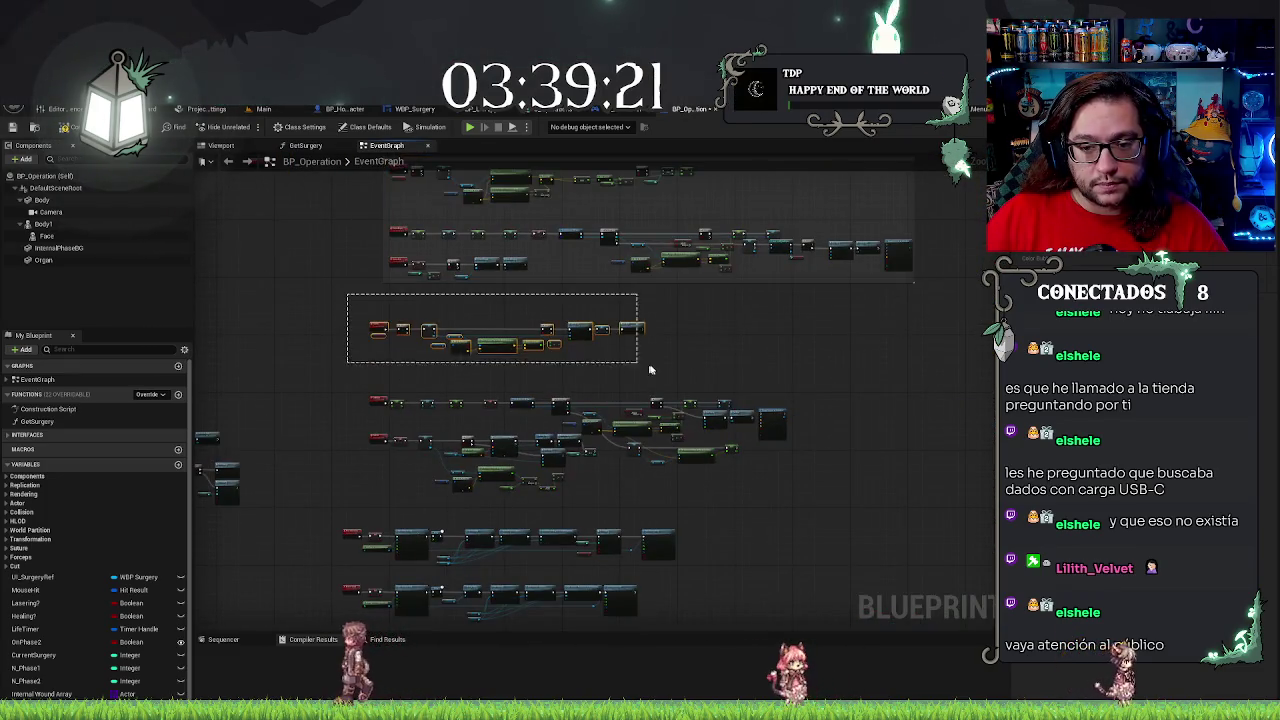
pyautogui.click(660, 370)
pyautogui.scroll(5, 503, 417)
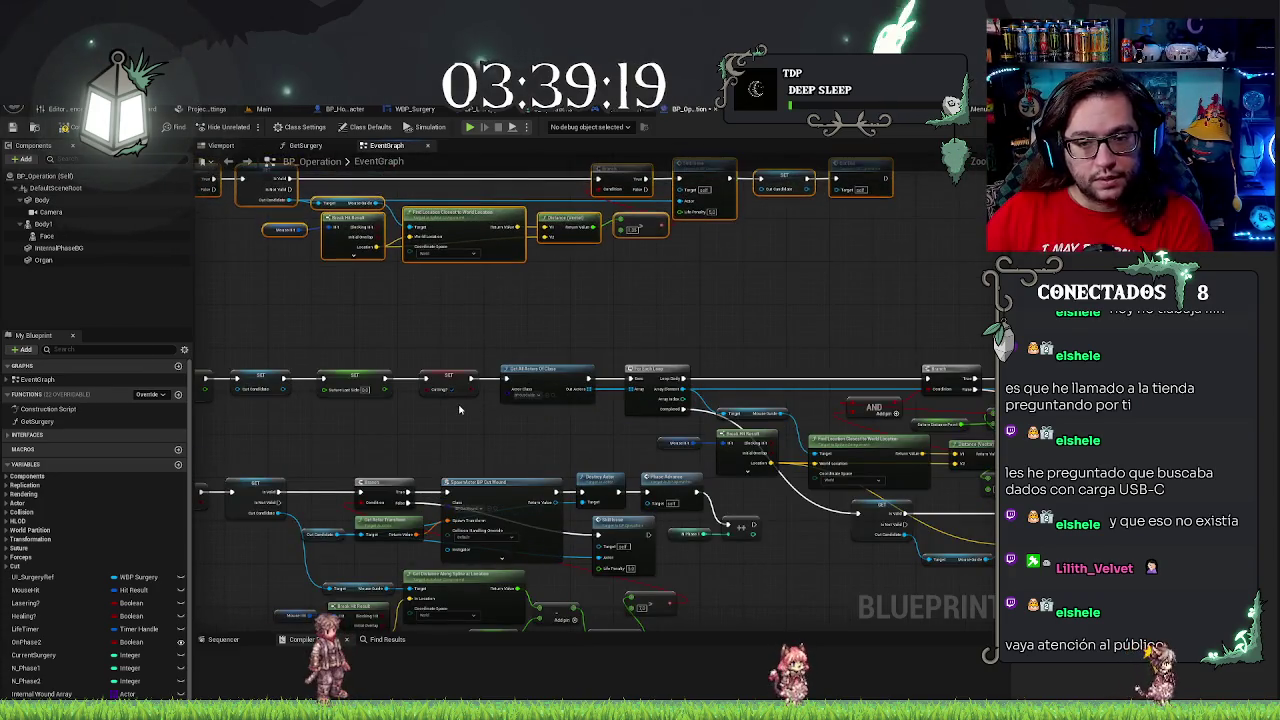
pyautogui.moveTo(449, 404); pyautogui.dragTo(738, 402)
pyautogui.scroll(-3, 553, 410)
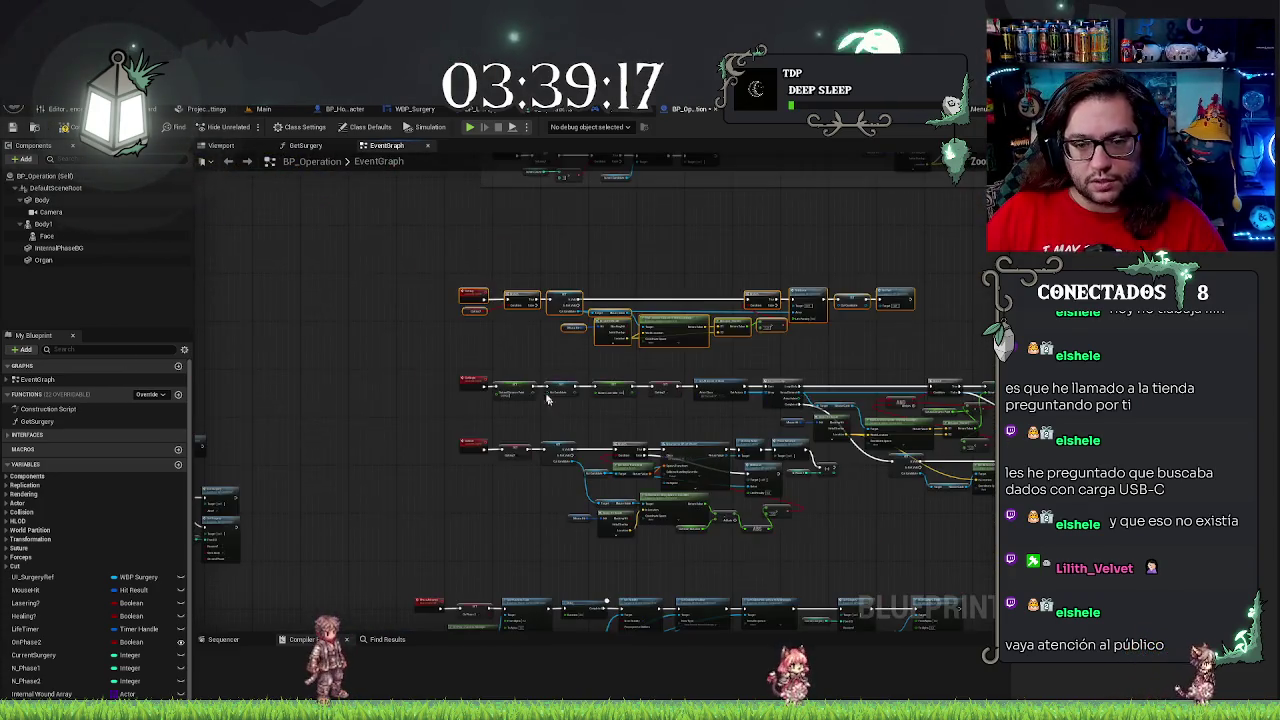
pyautogui.scroll(3, 447, 269)
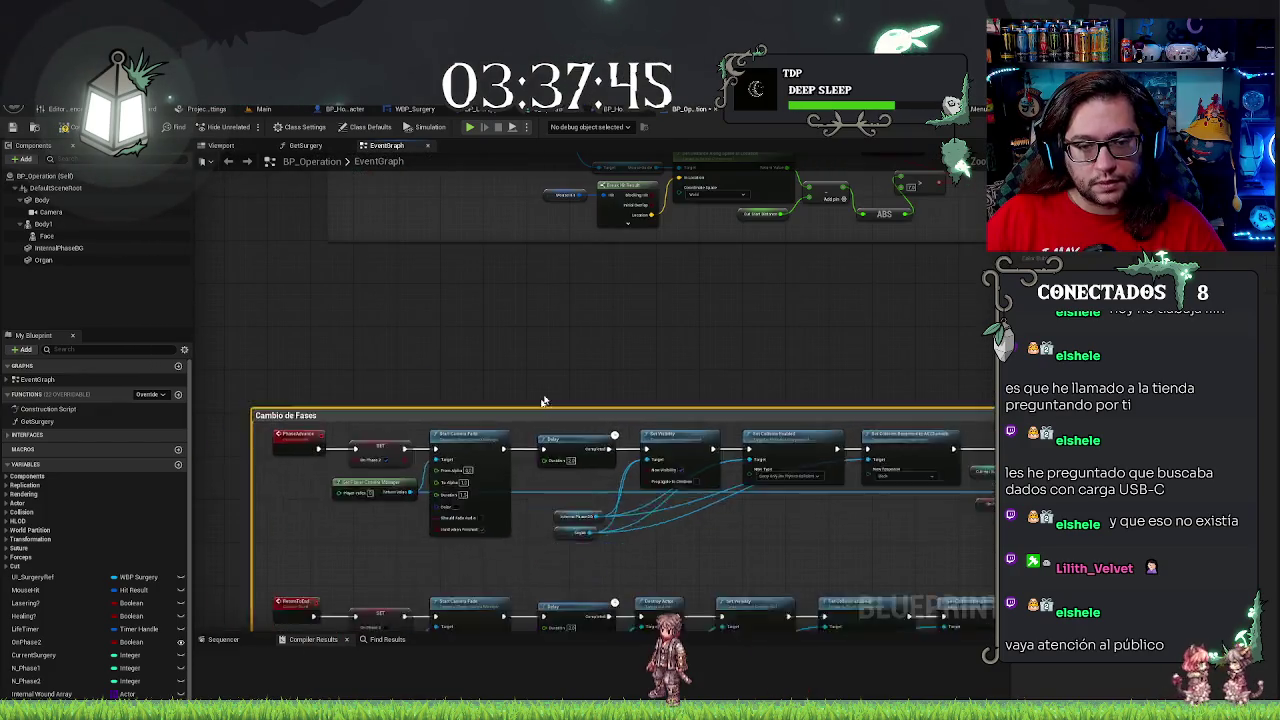
pyautogui.moveTo(597, 288); pyautogui.dragTo(601, 287)
pyautogui.scroll(-5, 348, 374)
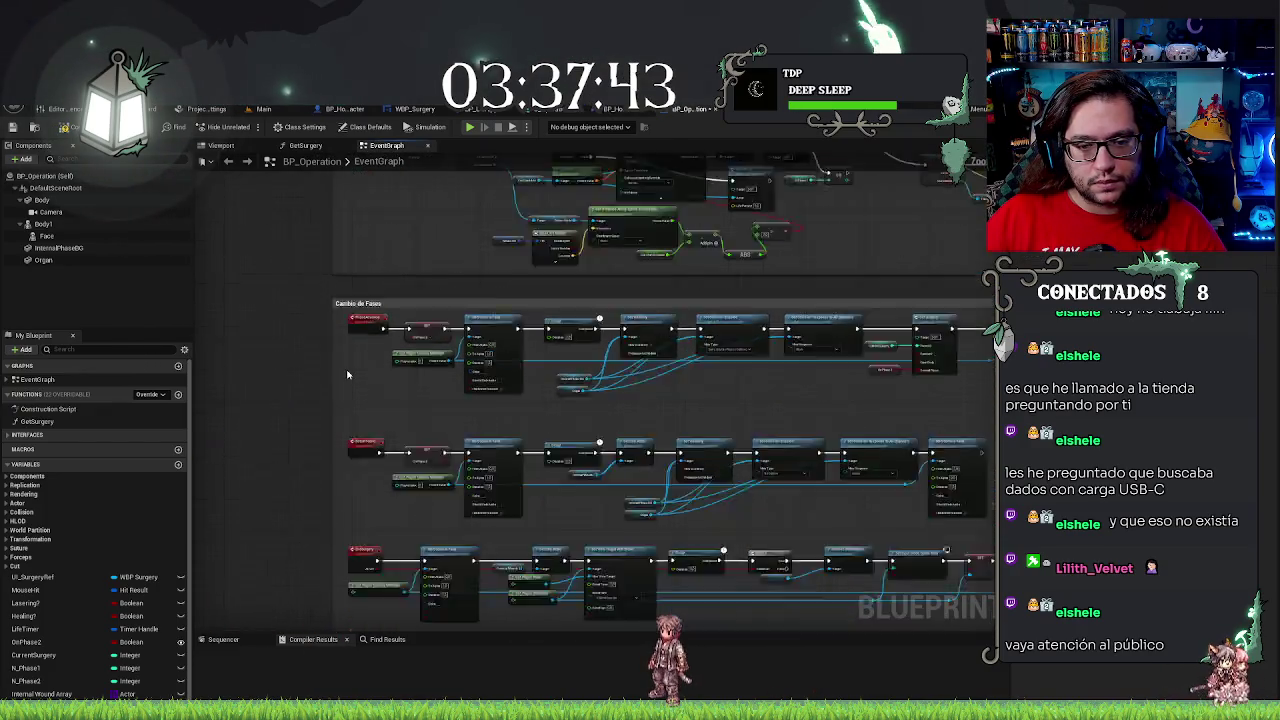
pyautogui.scroll(2, 471, 418)
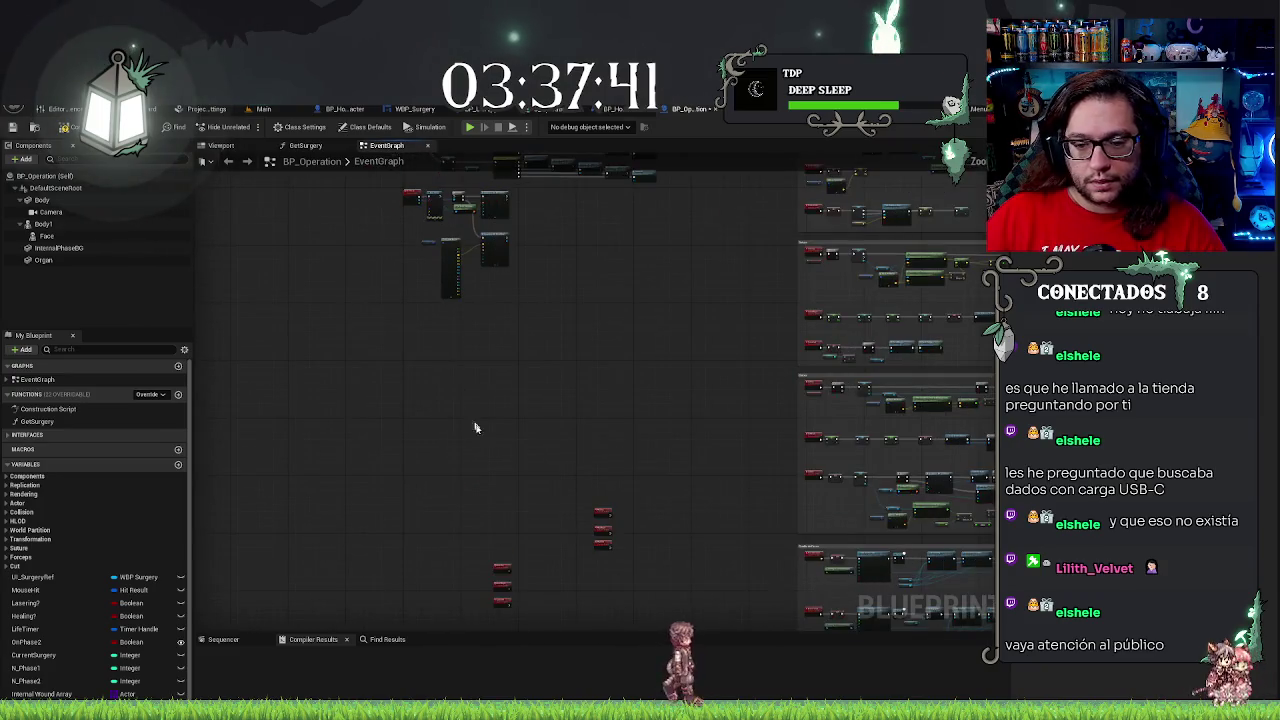
pyautogui.scroll(3, 565, 392)
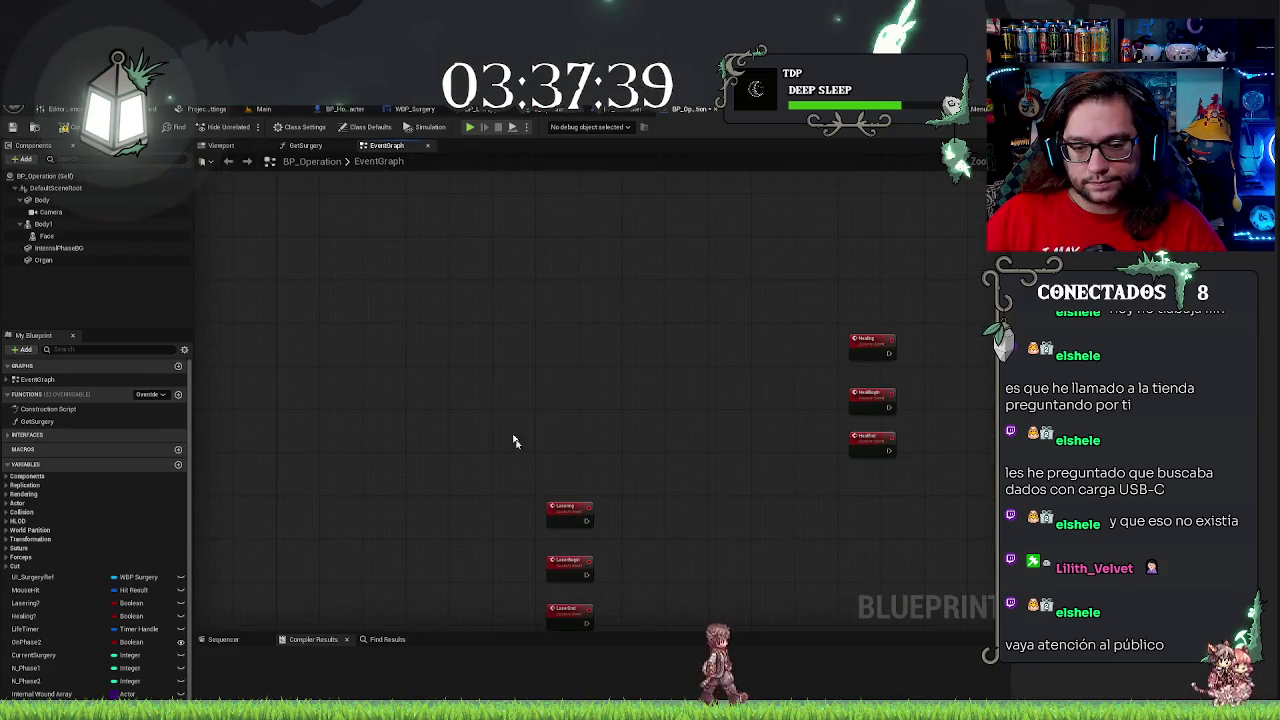
# Move the Lasering, LaserBegin and LaserEnd events higher and pan back to them
pyautogui.moveTo(510, 430); pyautogui.dragTo(605, 600)
pyautogui.moveTo(565, 462); pyautogui.dragTo(497, 190)
pyautogui.scroll(-4, 555, 444)
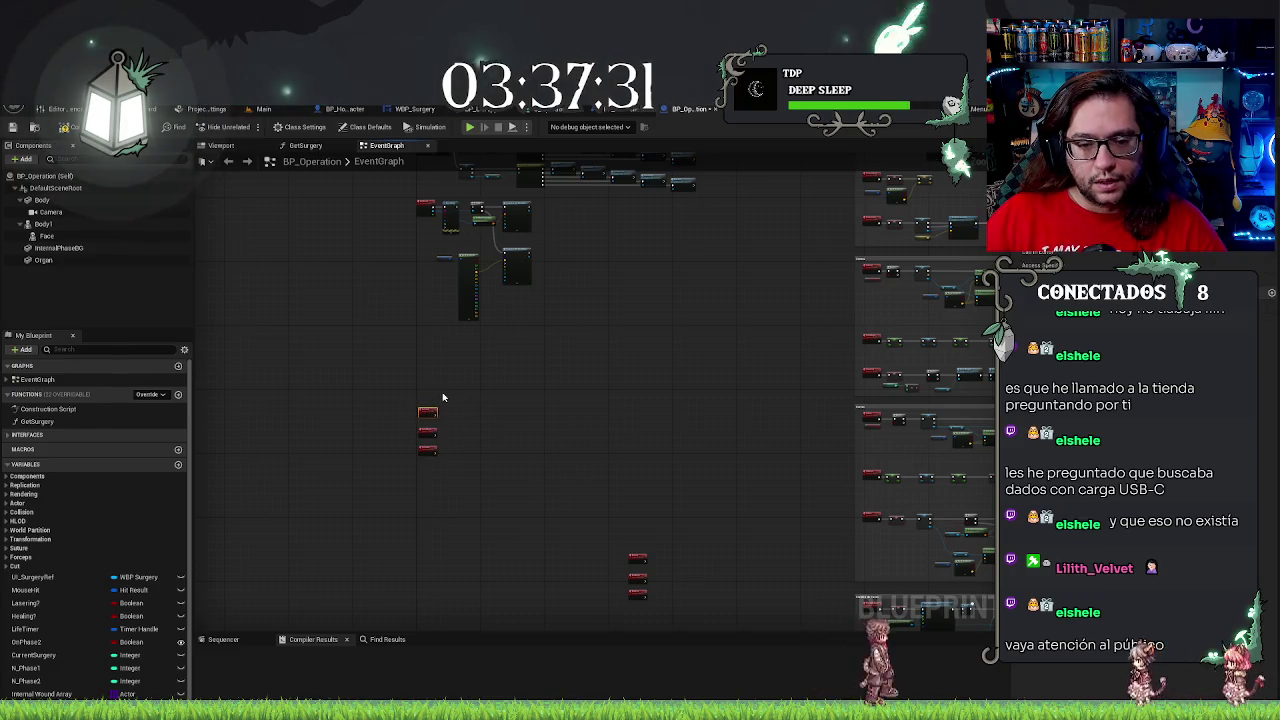
pyautogui.scroll(5, 463, 420)
pyautogui.moveTo(463, 420); pyautogui.dragTo(623, 432)
pyautogui.moveTo(577, 346)
pyautogui.mouseDown()
pyautogui.moveTo(543, 334)
pyautogui.moveTo(592, 323)
pyautogui.mouseUp()
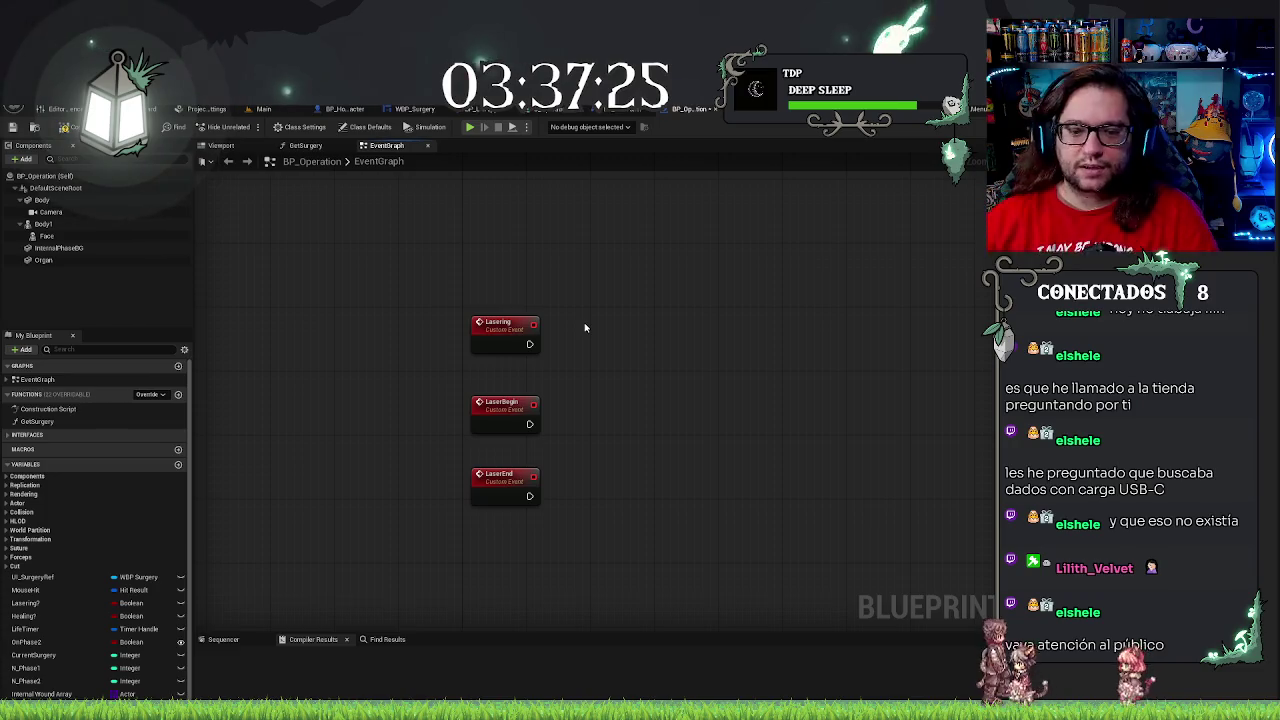
pyautogui.moveTo(563, 322)
pyautogui.mouseDown()
pyautogui.moveTo(508, 319)
pyautogui.moveTo(497, 543)
pyautogui.moveTo(590, 552)
pyautogui.mouseUp()
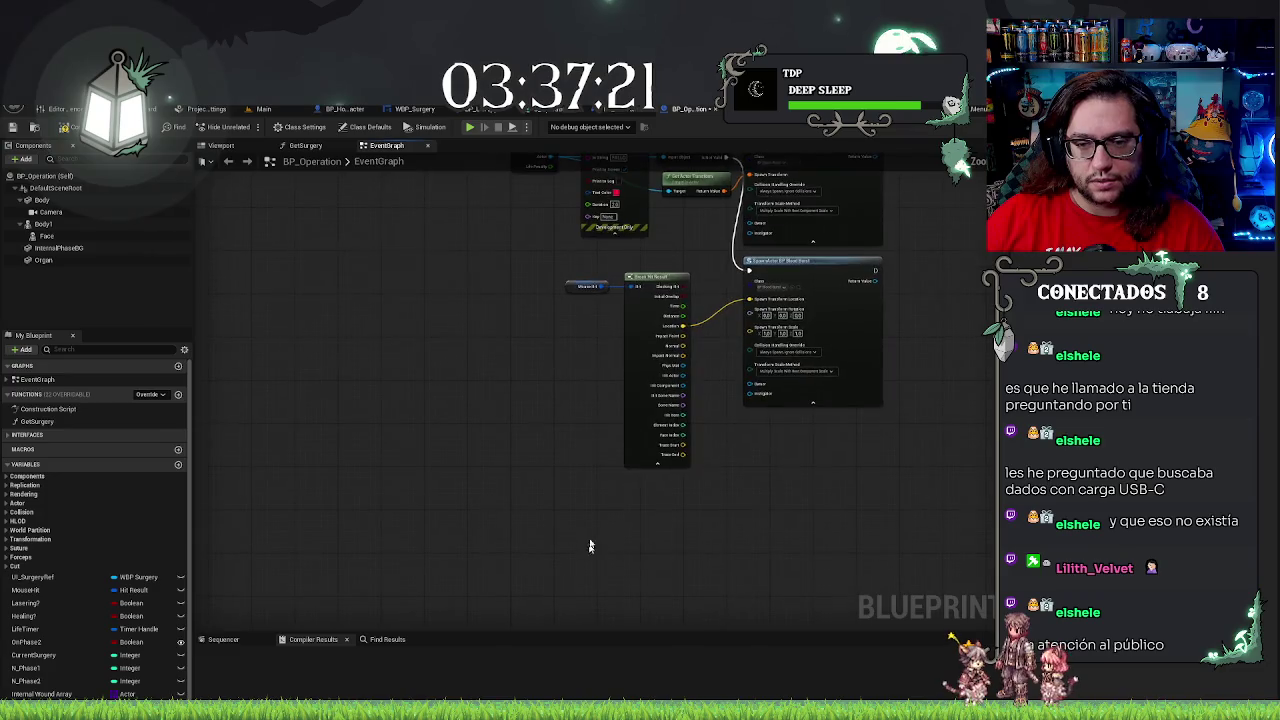
pyautogui.moveTo(922, 316); pyautogui.dragTo(617, 542)
pyautogui.moveTo(260, 332)
pyautogui.mouseDown()
pyautogui.moveTo(349, 480)
pyautogui.moveTo(306, 429)
pyautogui.moveTo(389, 281)
pyautogui.moveTo(447, 335)
pyautogui.mouseUp()
pyautogui.scroll(-1, 447, 335)
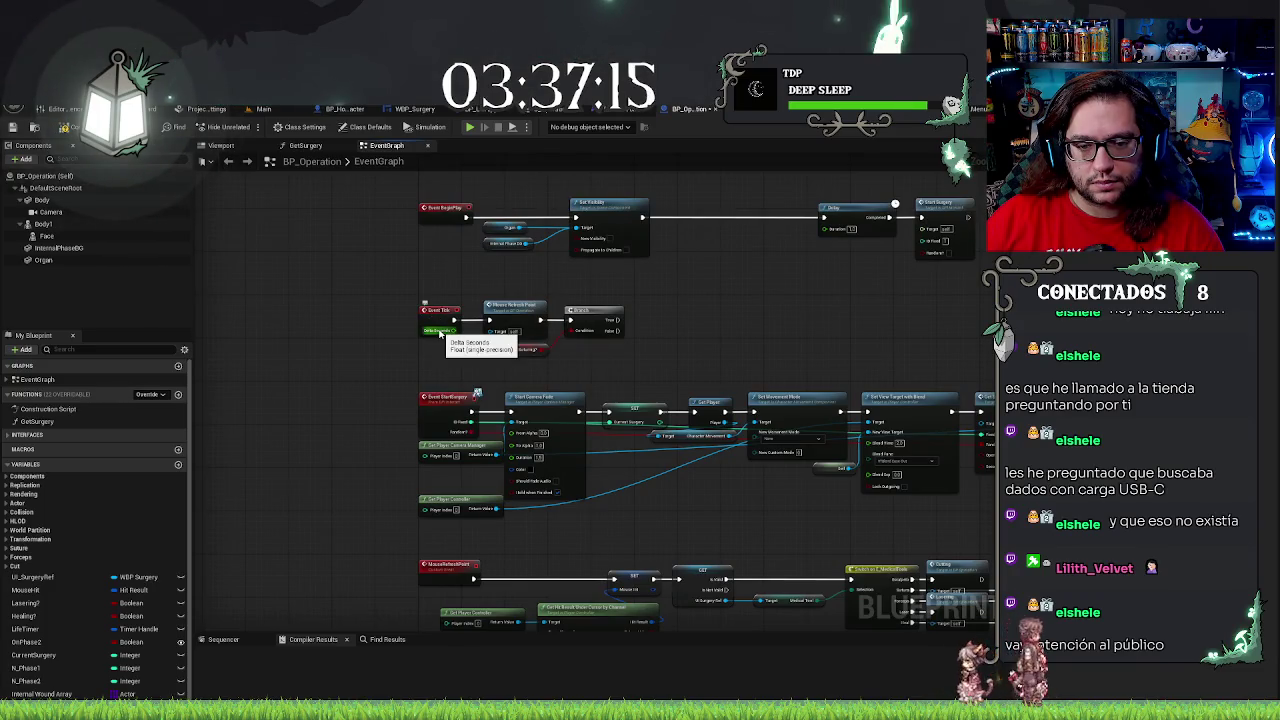
pyautogui.moveTo(334, 539)
pyautogui.mouseDown()
pyautogui.moveTo(444, 450)
pyautogui.moveTo(540, 250)
pyautogui.moveTo(510, 385)
pyautogui.moveTo(602, 396)
pyautogui.mouseUp()
# Add a Get World Delta Seconds node beside the Lasering event
pyautogui.write('get delt')
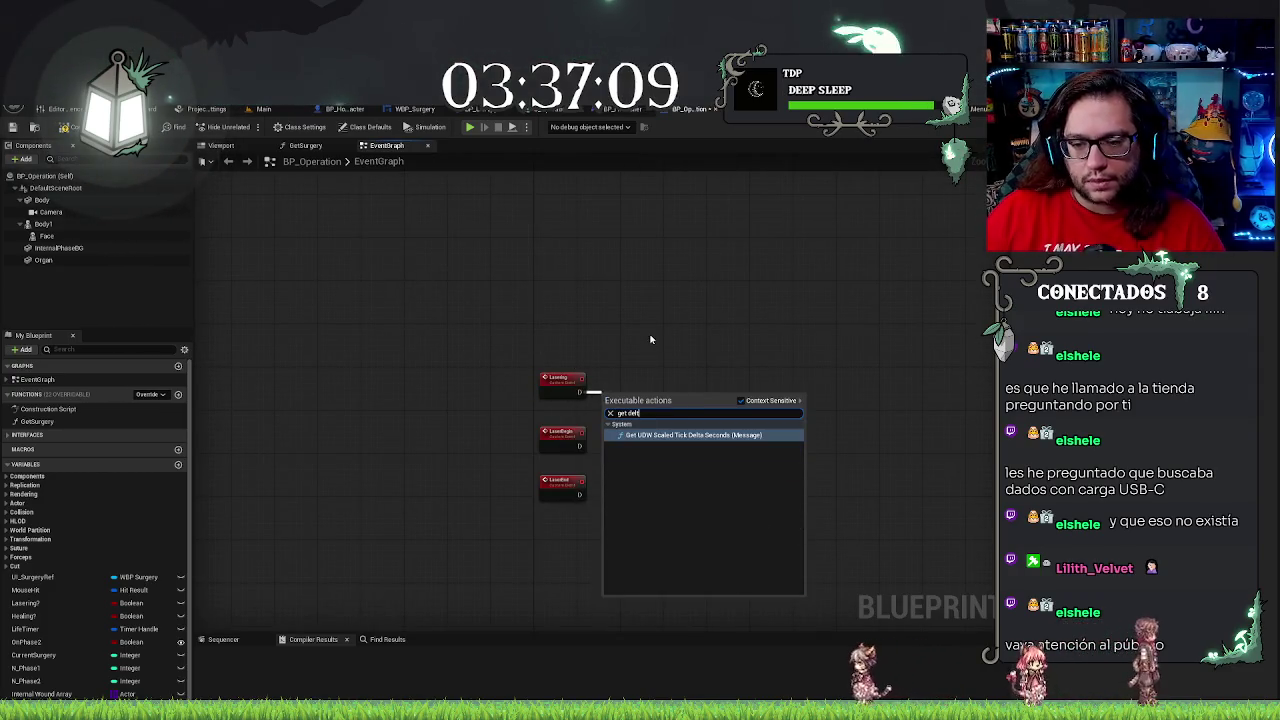
pyautogui.rightClick(651, 338)
pyautogui.write('get delta seco')
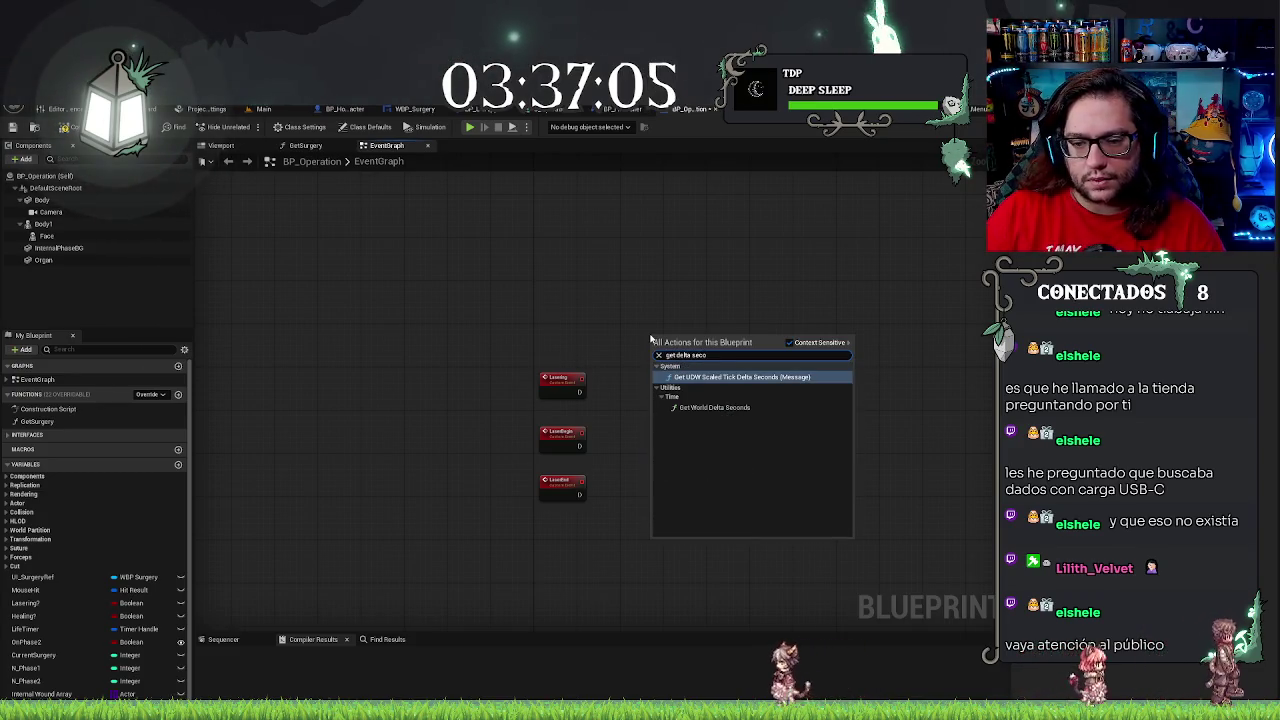
pyautogui.press('Down')
pyautogui.press('Return')
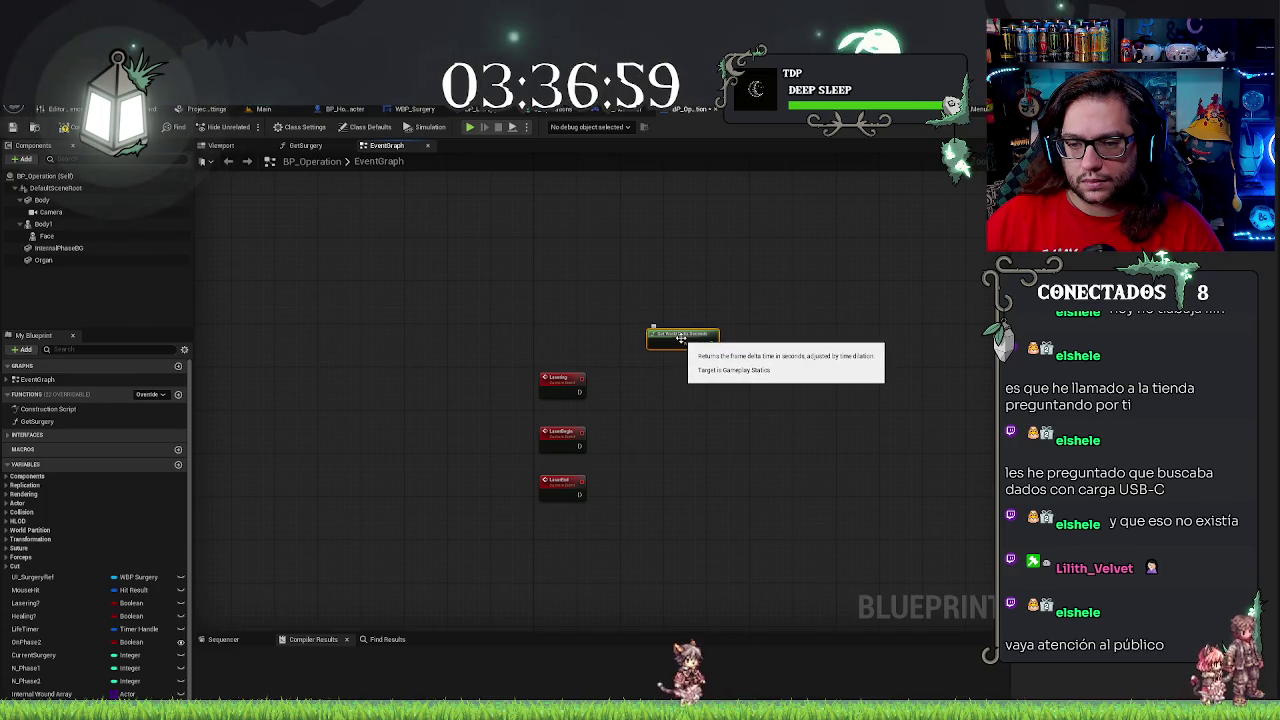
pyautogui.moveTo(680, 339)
pyautogui.mouseDown()
pyautogui.moveTo(645, 407)
pyautogui.moveTo(685, 387)
pyautogui.mouseUp()
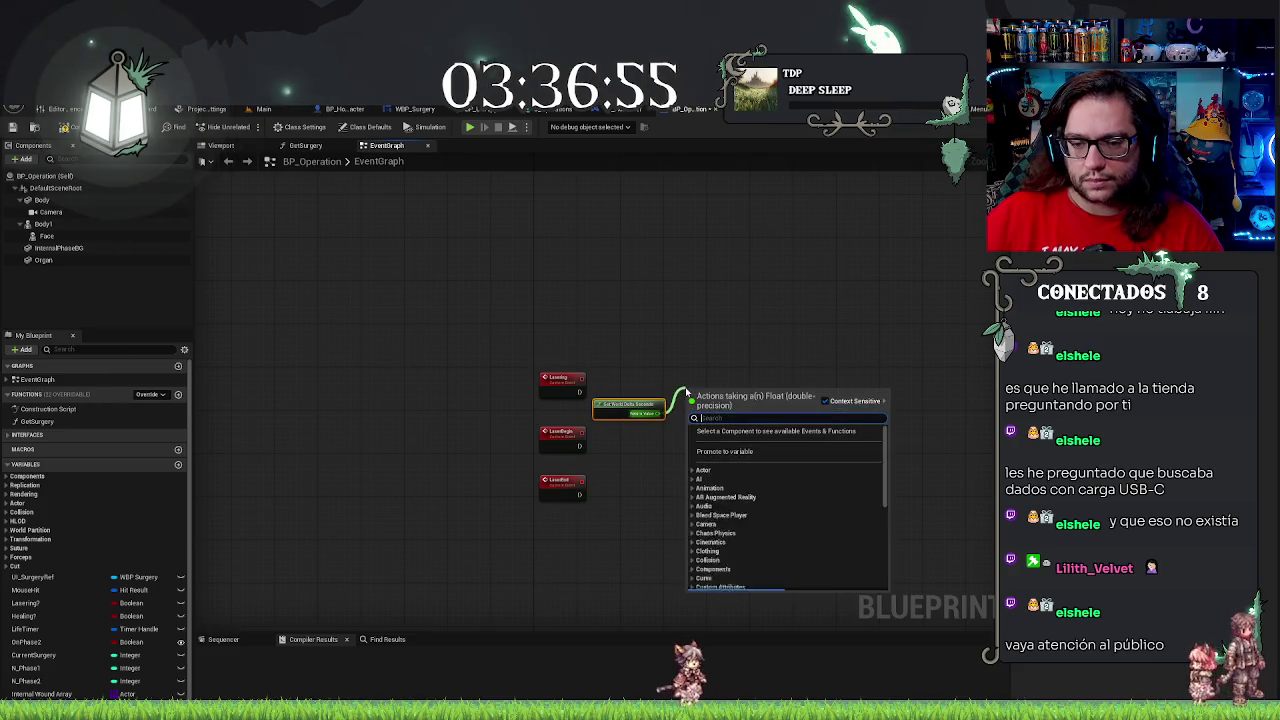
pyautogui.click(721, 353)
# Add a Print String fed by Lasering and the delta seconds, then compile and play
pyautogui.rightClick(721, 353)
pyautogui.write('print')
pyautogui.press('Return')
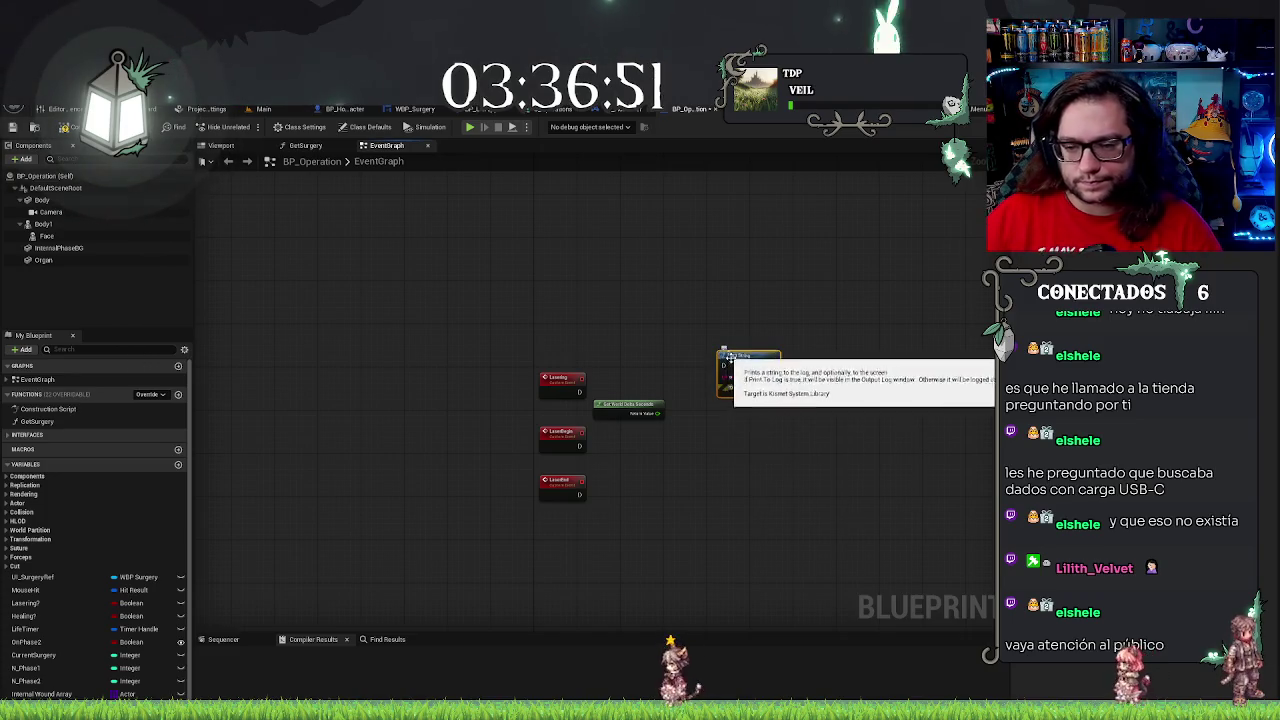
pyautogui.moveTo(658, 414); pyautogui.dragTo(658, 414)
pyautogui.moveTo(579, 391)
pyautogui.mouseDown()
pyautogui.moveTo(671, 405)
pyautogui.moveTo(723, 366)
pyautogui.mouseUp()
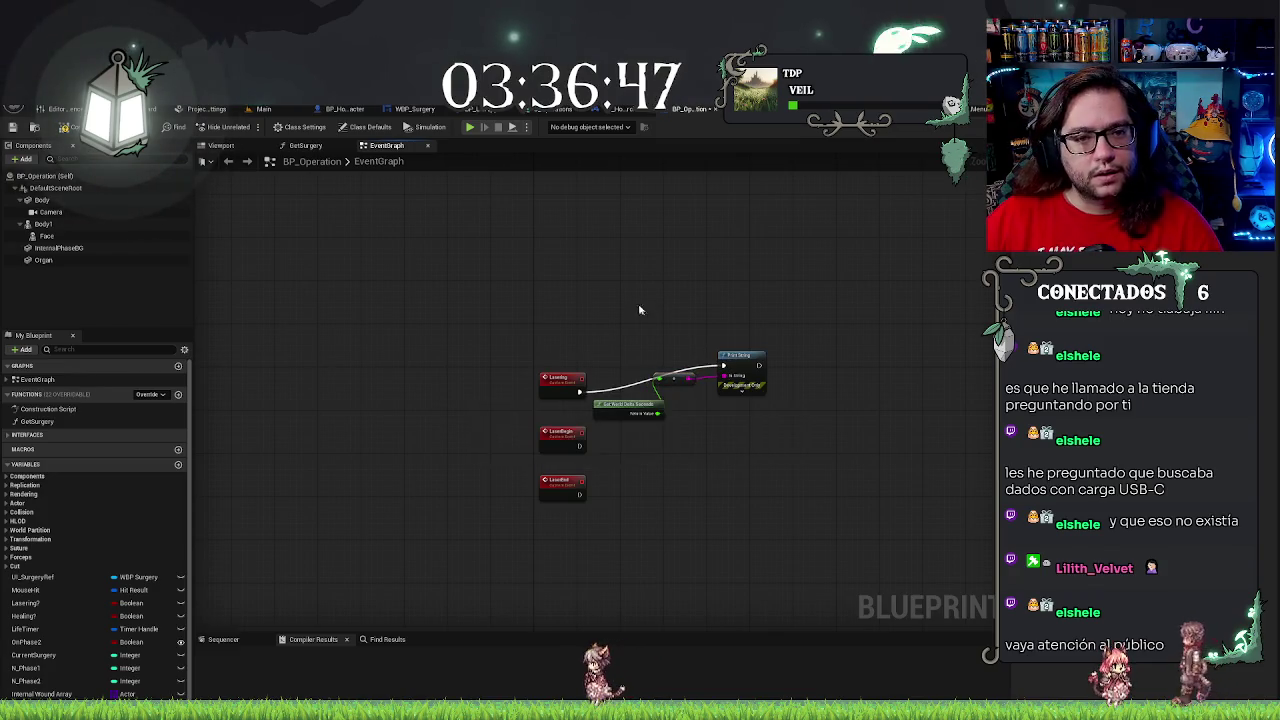
pyautogui.click(469, 128)
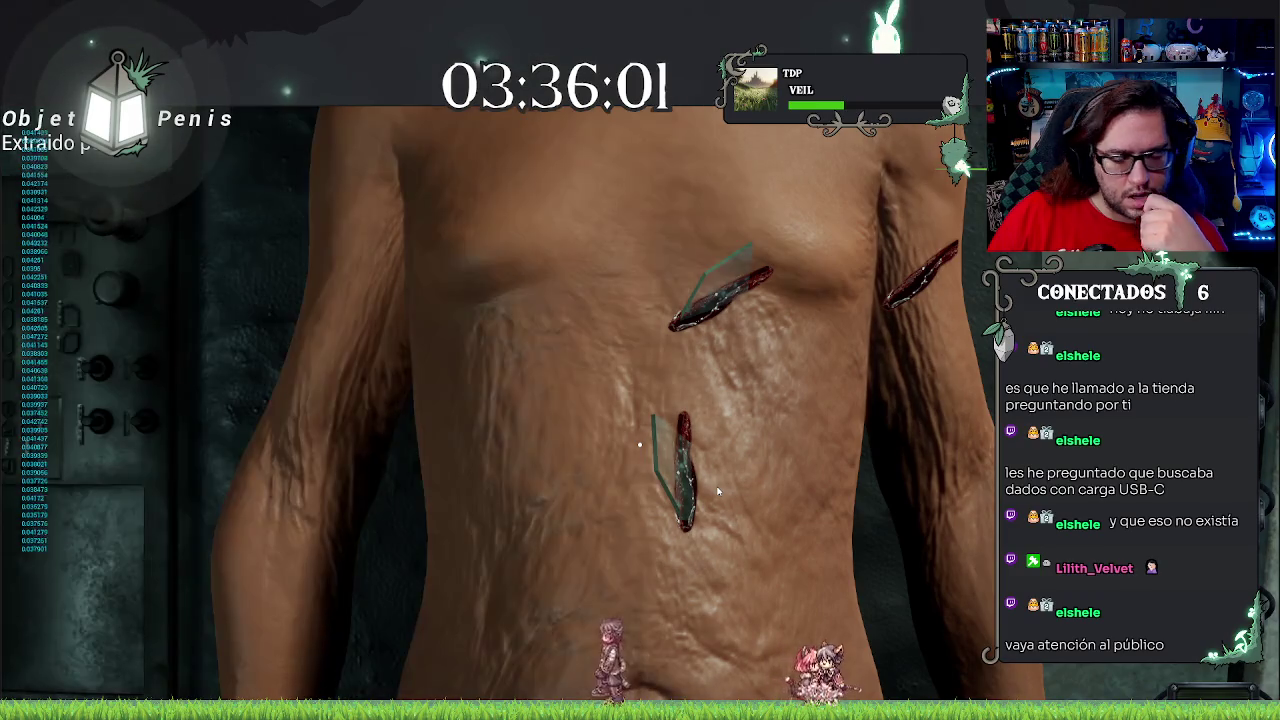
# Stop the test play with Escape and return to BP_Operation's Event Graph
pyautogui.press('Escape')
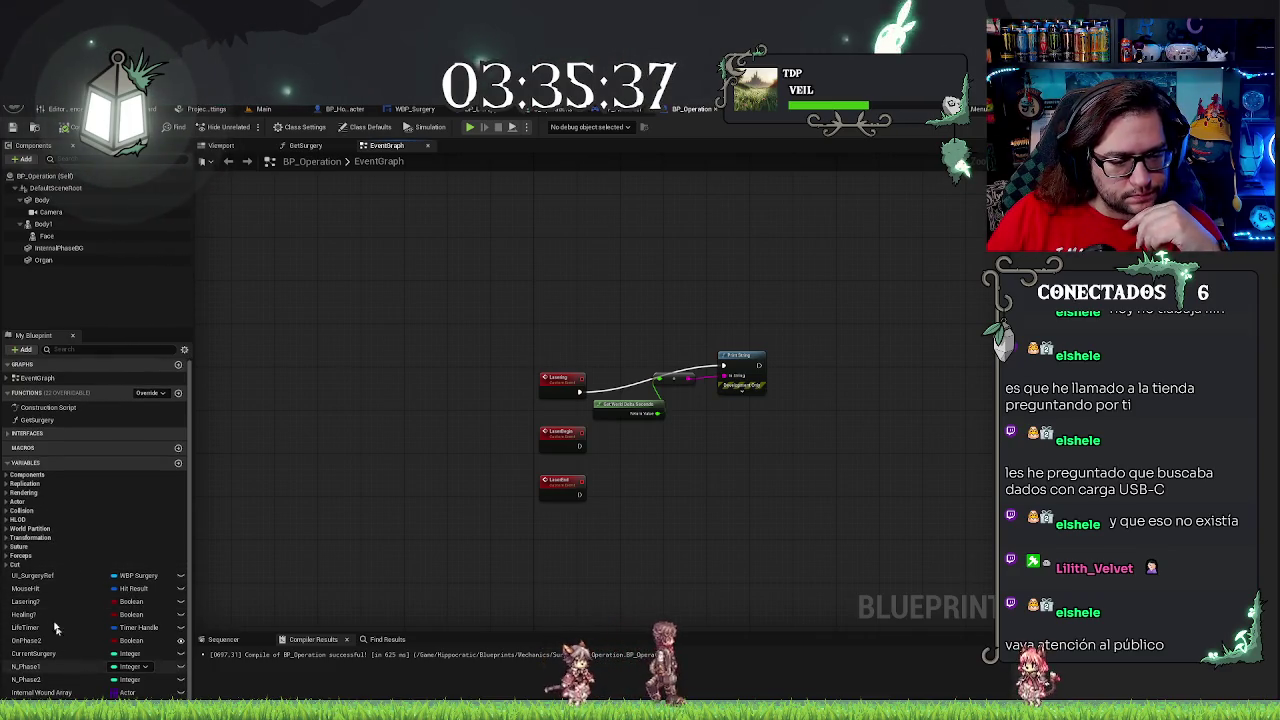
# Put the Lasering? variable into a new Laser category
pyautogui.click(30, 602)
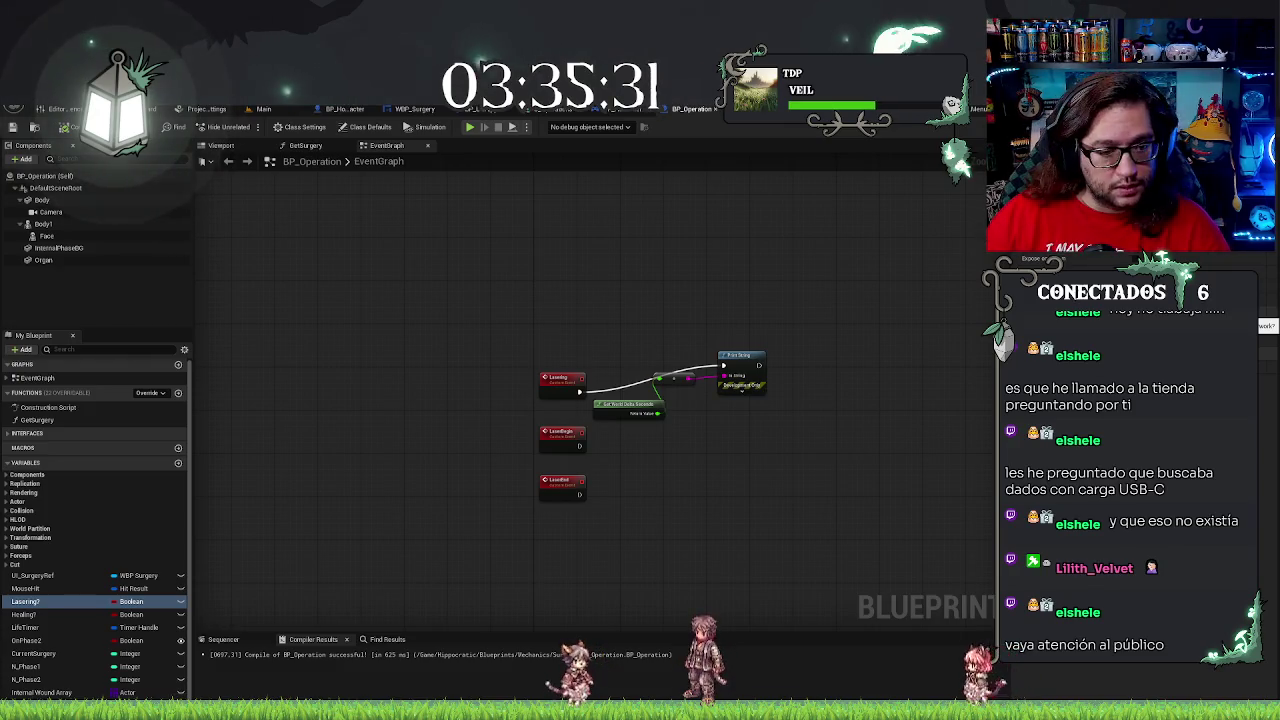
pyautogui.press('Return')
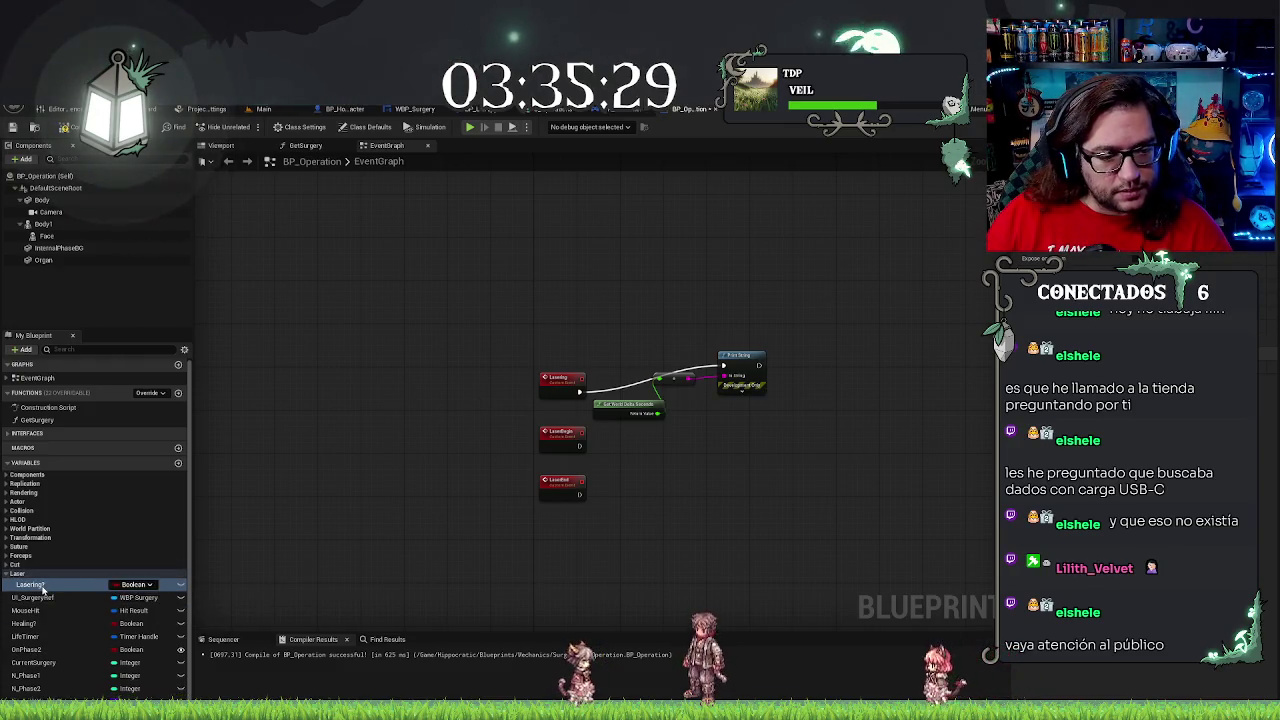
pyautogui.click(288, 478)
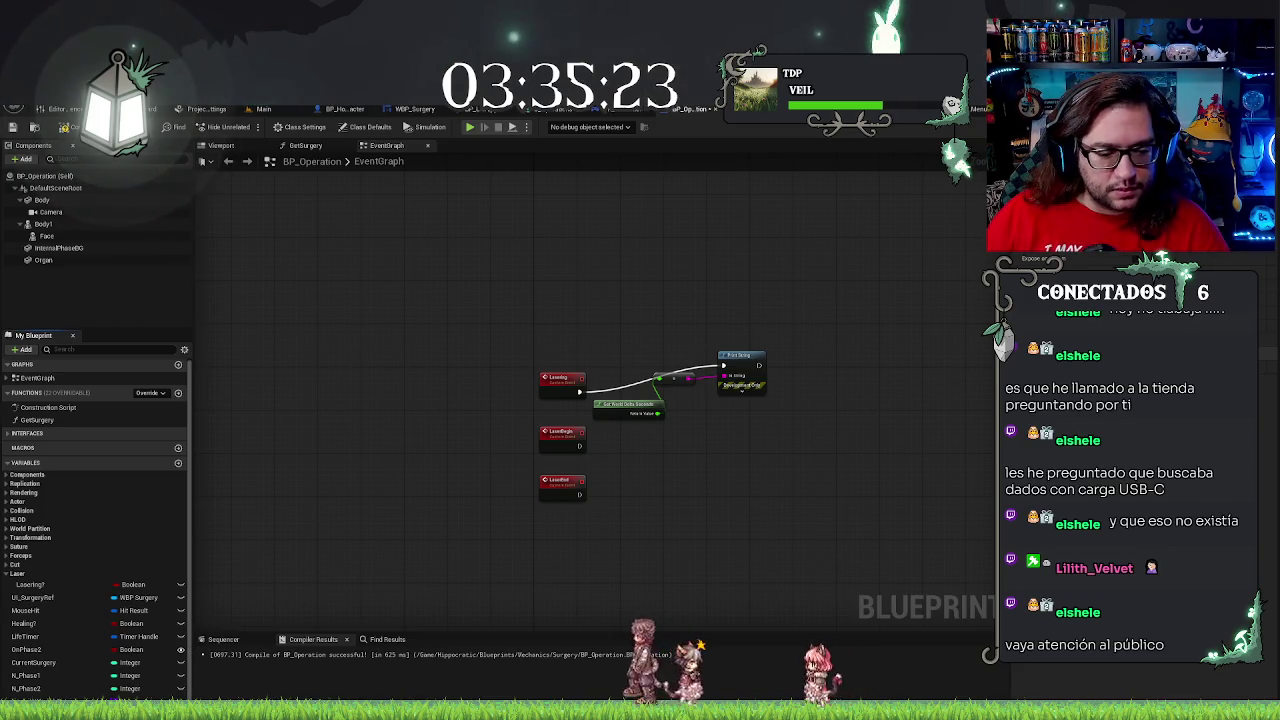
# Add float variables LaserTime and LaserTarget, filing LaserTarget under Laser
pyautogui.click(130, 584)
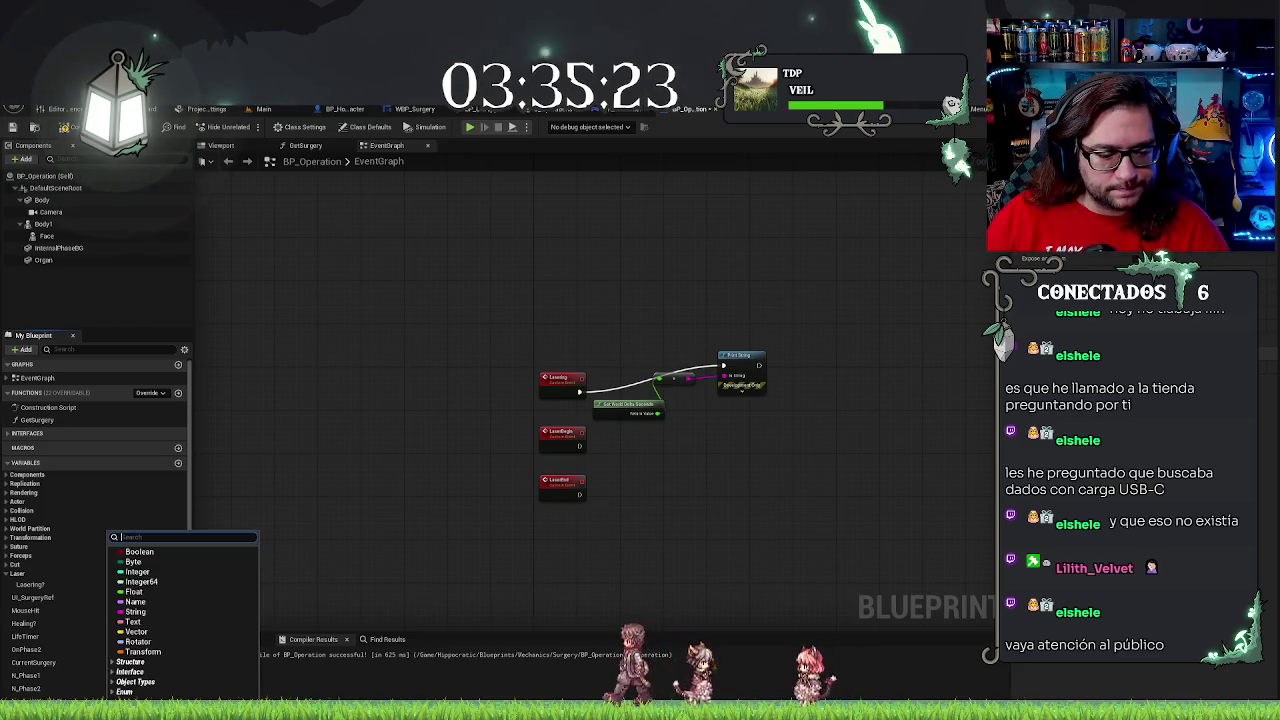
pyautogui.click(140, 572)
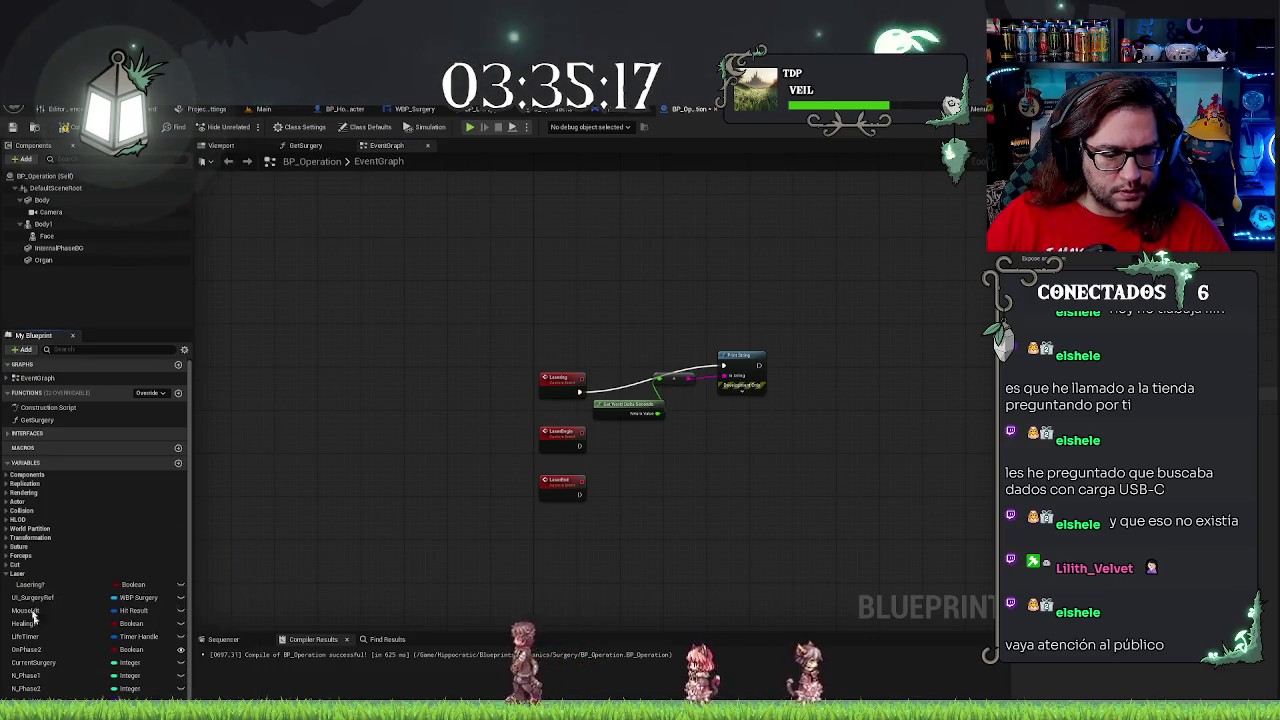
pyautogui.hotkey('ctrl', 'z')
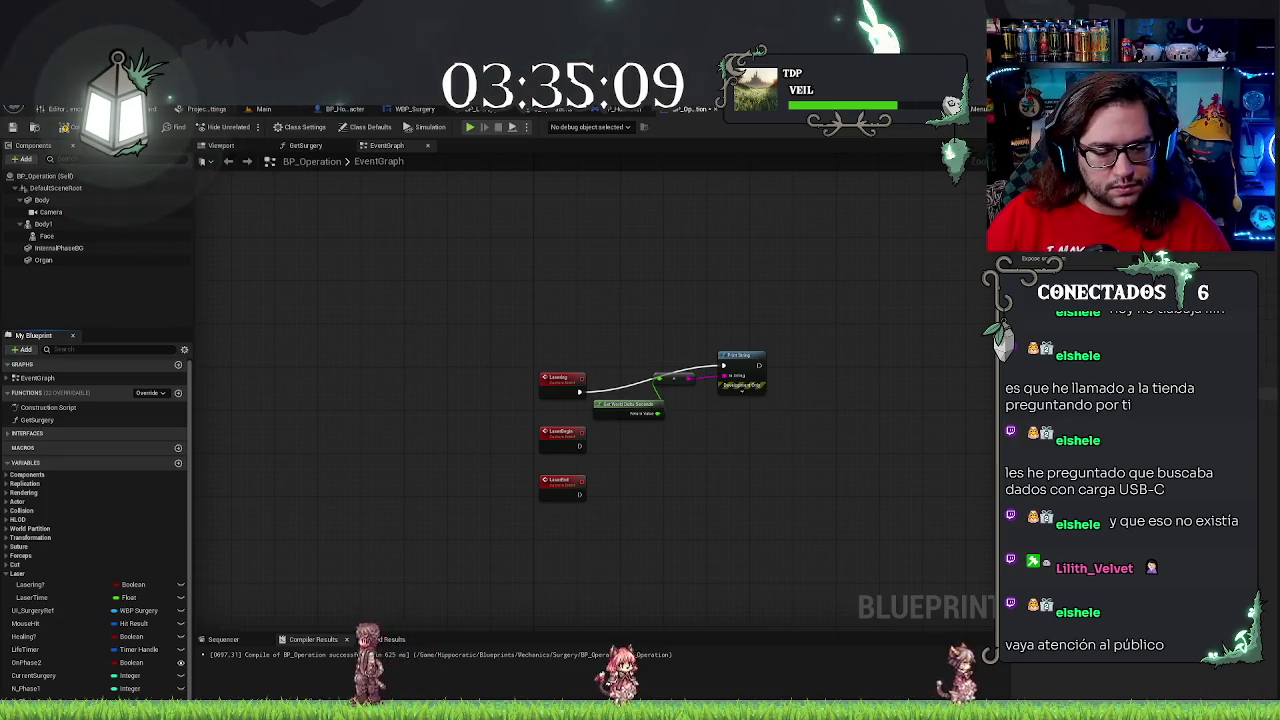
pyautogui.click(131, 675)
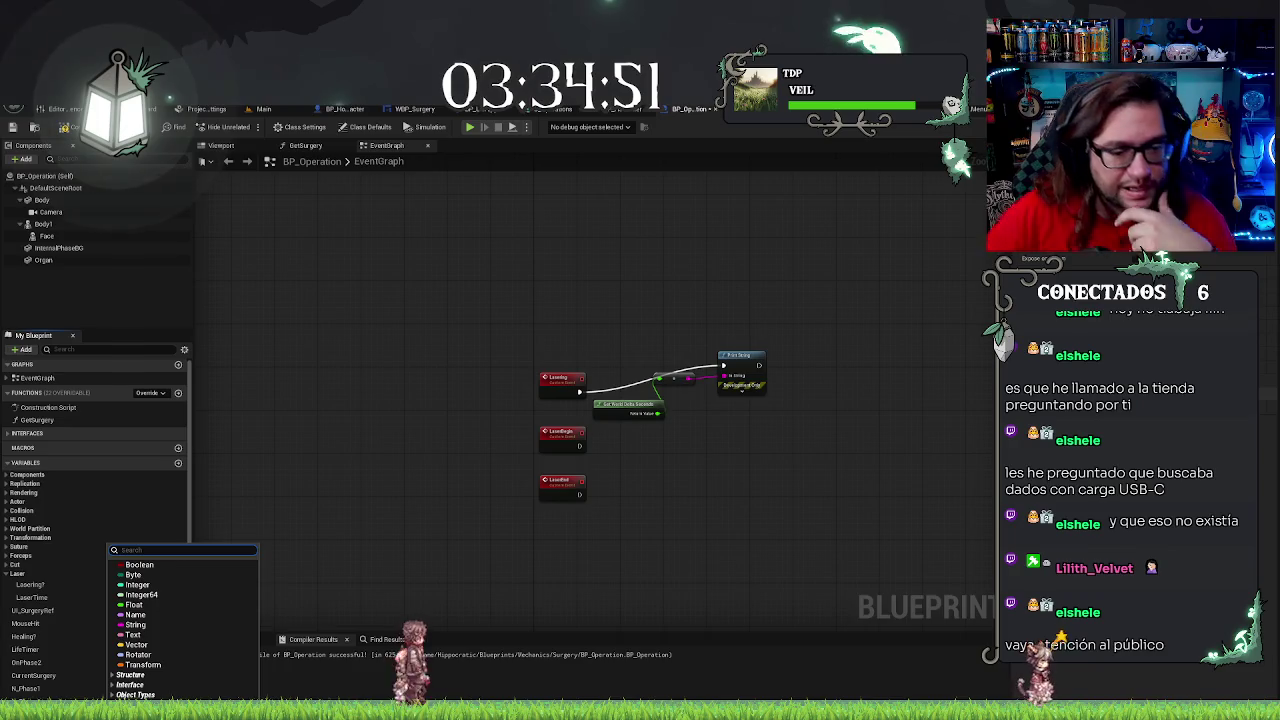
pyautogui.click(351, 440)
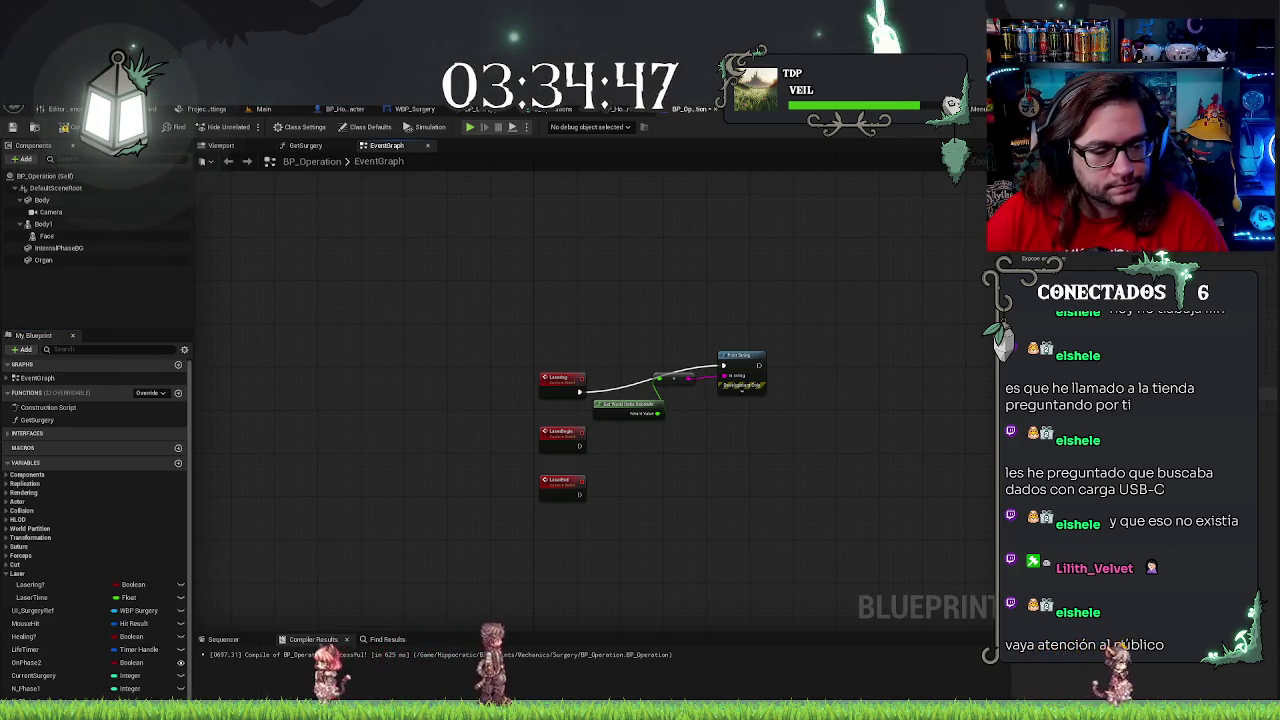
pyautogui.moveTo(30, 584); pyautogui.dragTo(16, 576)
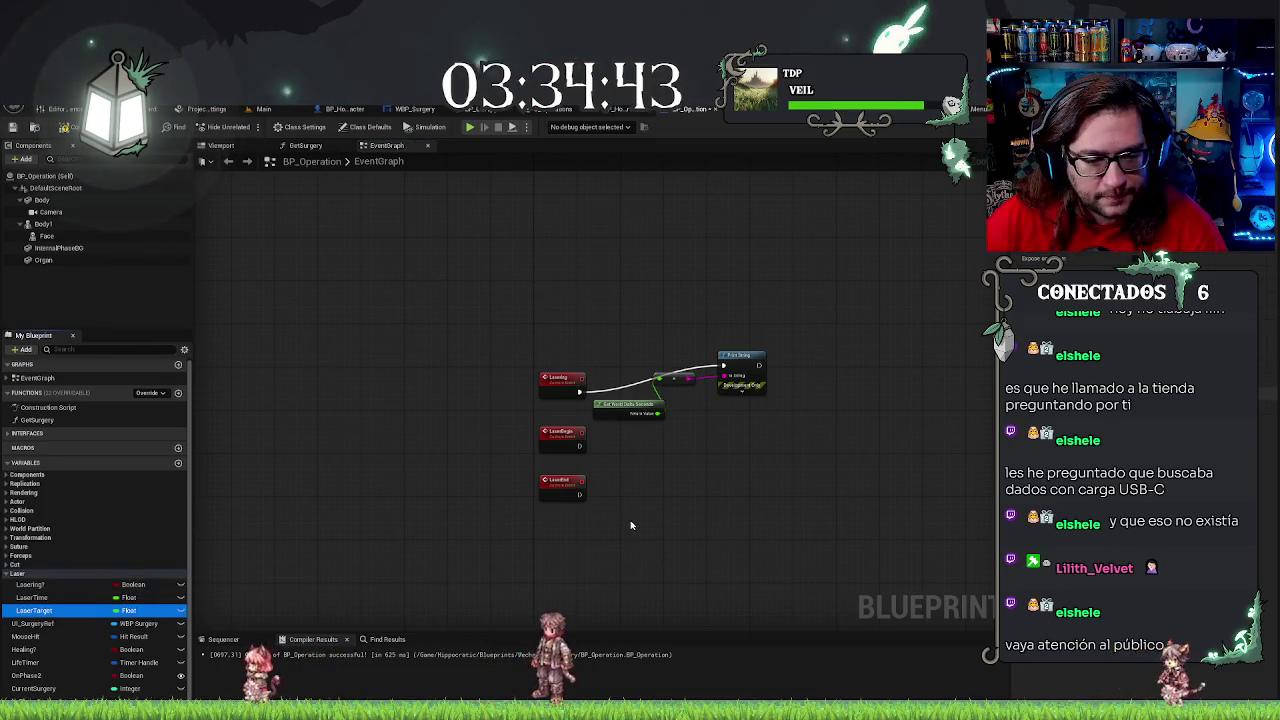
# Move LaserBegin and LaserEnd lower and shift the print chain right and down
pyautogui.moveTo(805, 490); pyautogui.dragTo(659, 467)
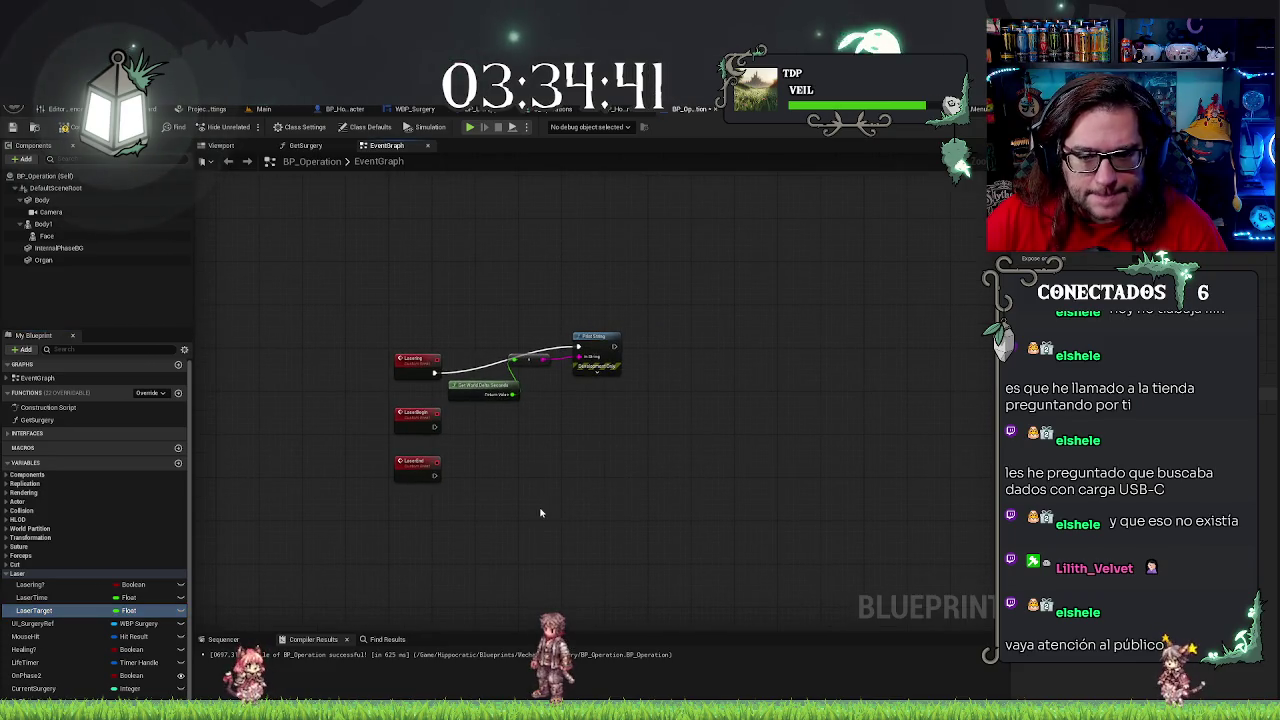
pyautogui.moveTo(364, 421); pyautogui.dragTo(420, 497)
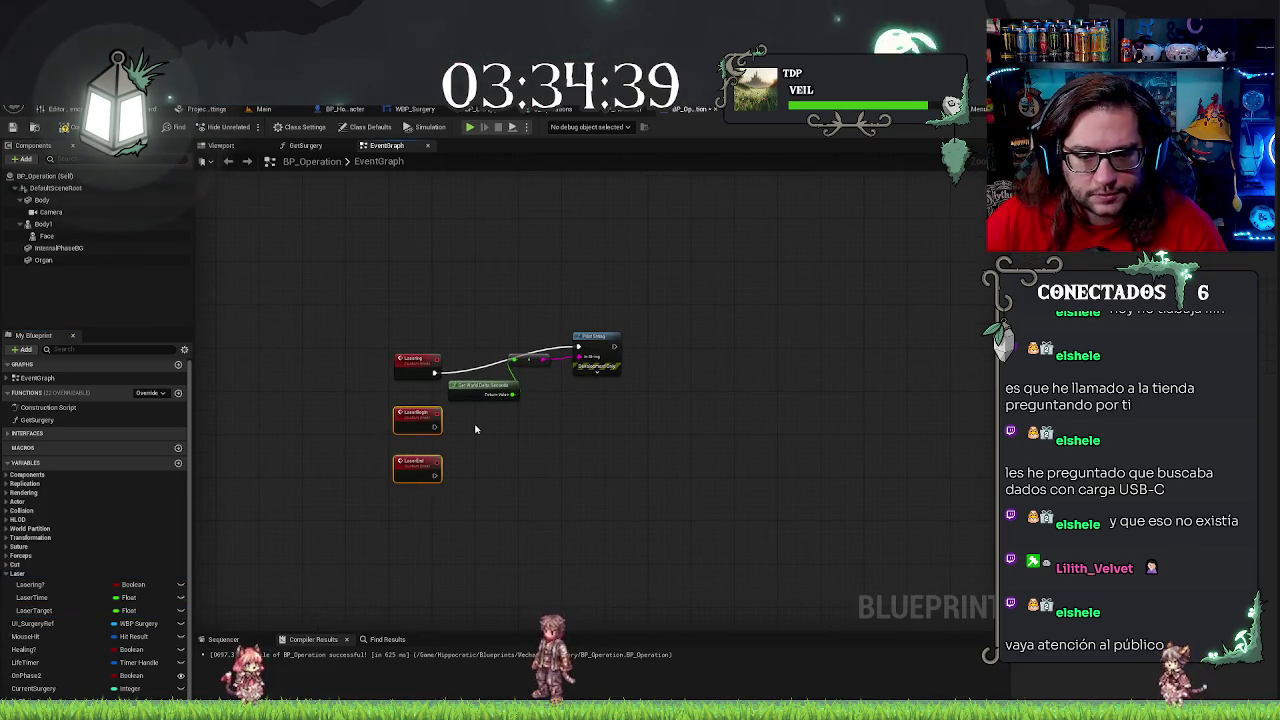
pyautogui.moveTo(417, 432); pyautogui.dragTo(417, 465)
pyautogui.moveTo(400, 553); pyautogui.dragTo(443, 567)
pyautogui.moveTo(418, 514); pyautogui.dragTo(418, 552)
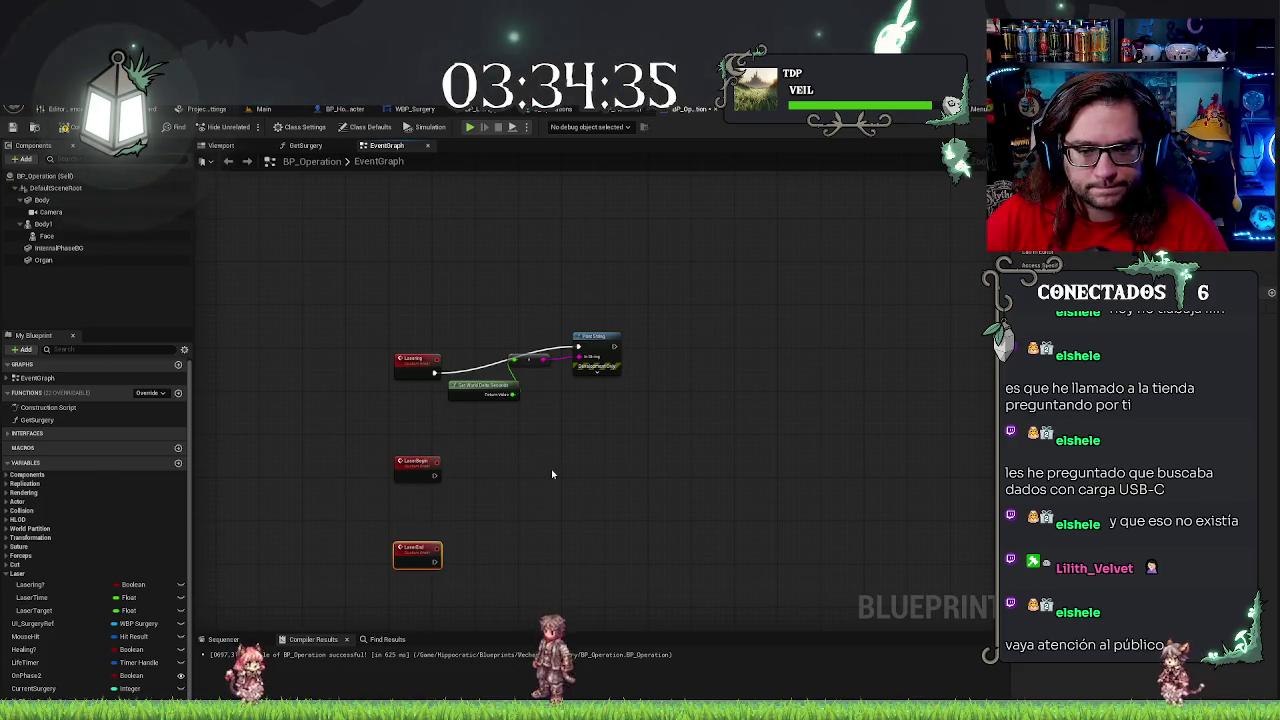
pyautogui.moveTo(464, 324); pyautogui.dragTo(625, 400)
pyautogui.moveTo(613, 346); pyautogui.dragTo(726, 372)
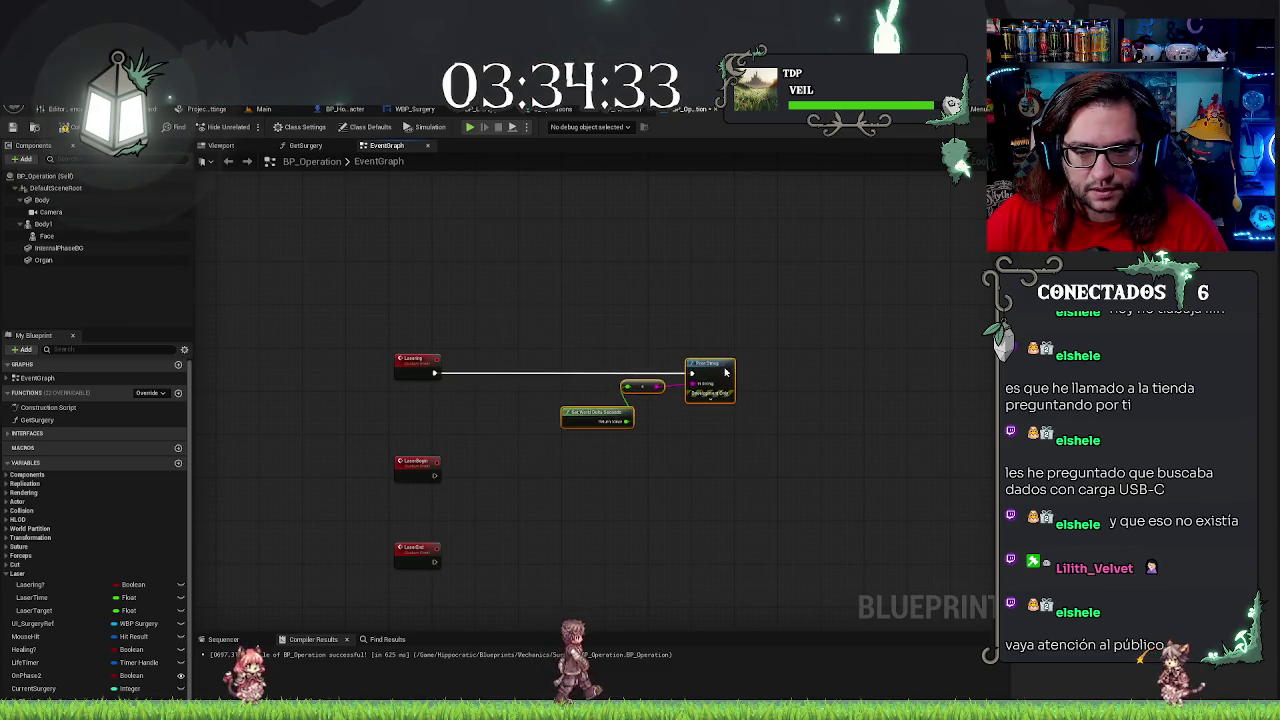
# Place a Lasering? getter beside the Branch so Lasering branches on Lasering? before printing
pyautogui.moveTo(33, 584)
pyautogui.mouseDown()
pyautogui.moveTo(423, 414)
pyautogui.moveTo(471, 428)
pyautogui.moveTo(528, 394)
pyautogui.moveTo(500, 373)
pyautogui.mouseUp()
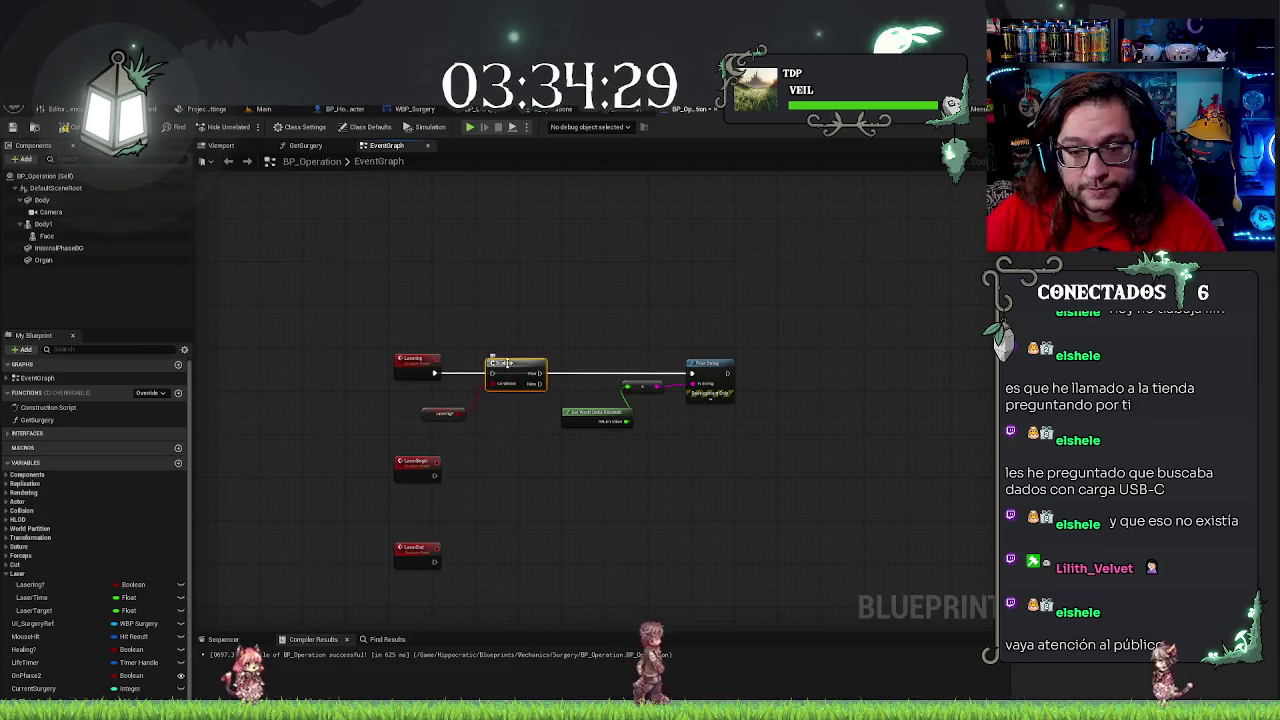
pyautogui.keyDown('alt'); pyautogui.click(519, 373); pyautogui.keyUp('alt')
pyautogui.click(443, 413)
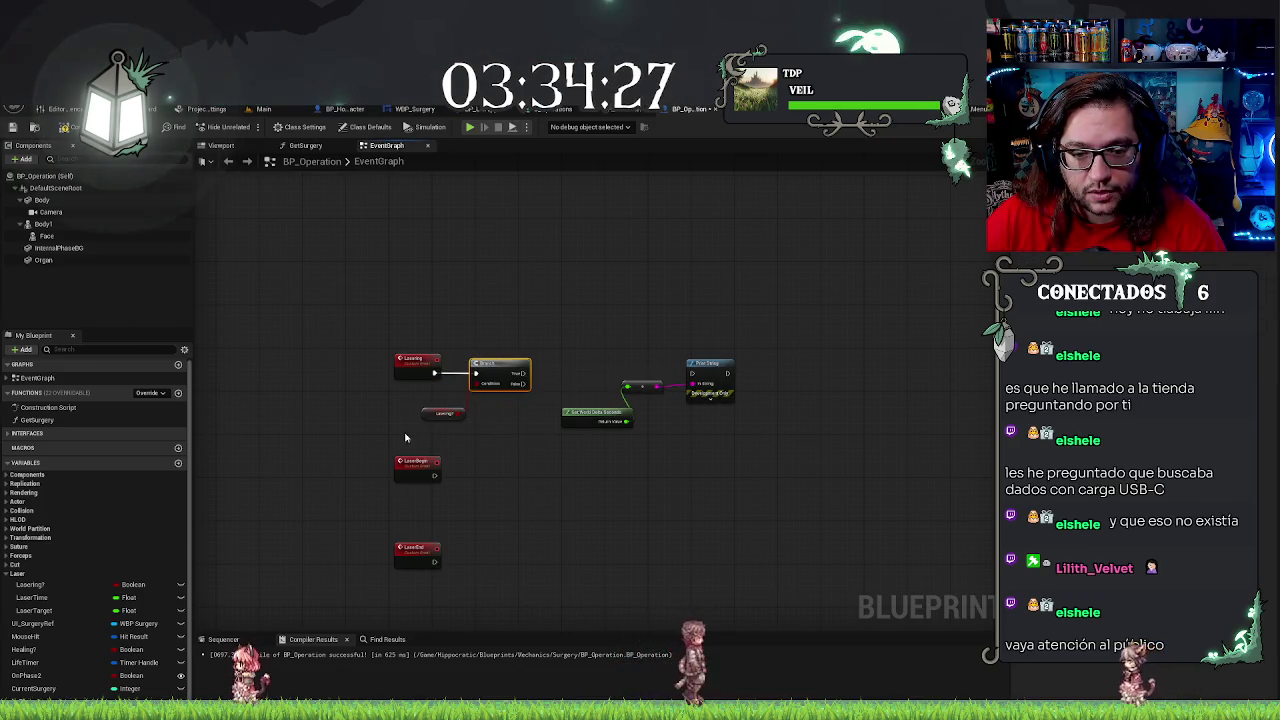
pyautogui.moveTo(439, 429); pyautogui.dragTo(424, 407)
pyautogui.click(500, 366)
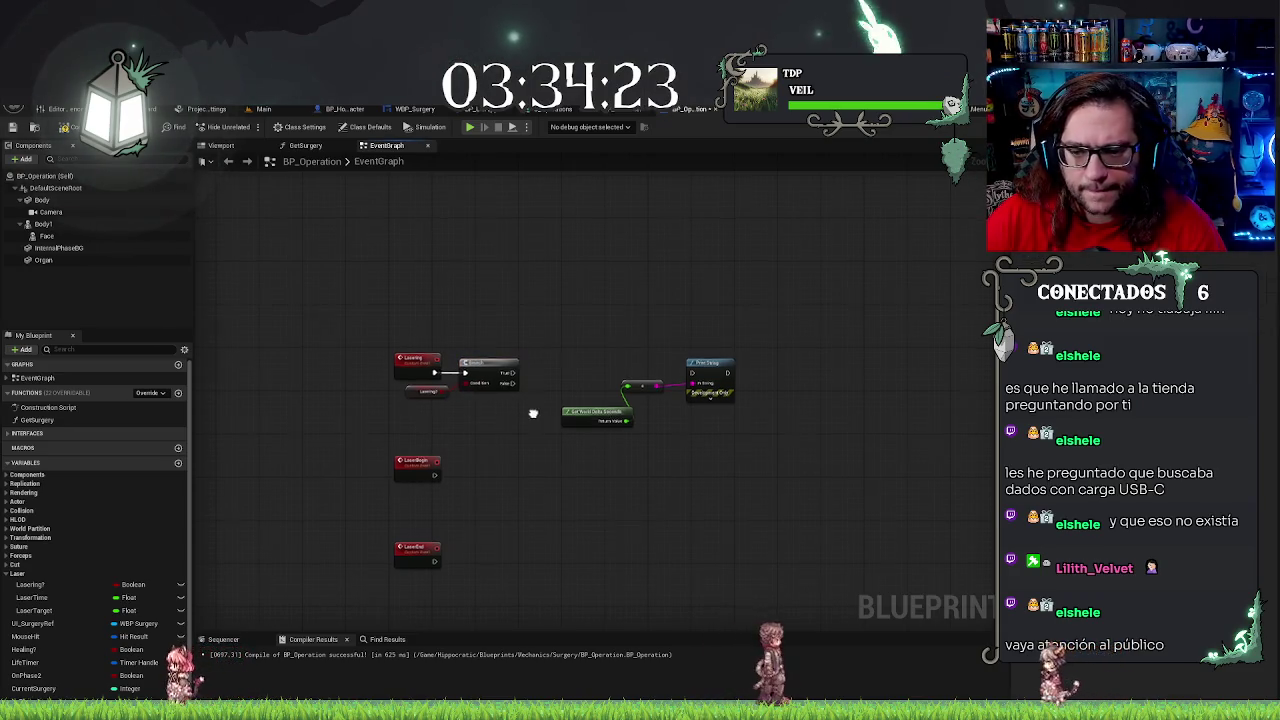
pyautogui.moveTo(531, 414); pyautogui.dragTo(497, 411)
pyautogui.scroll(2, 496, 411)
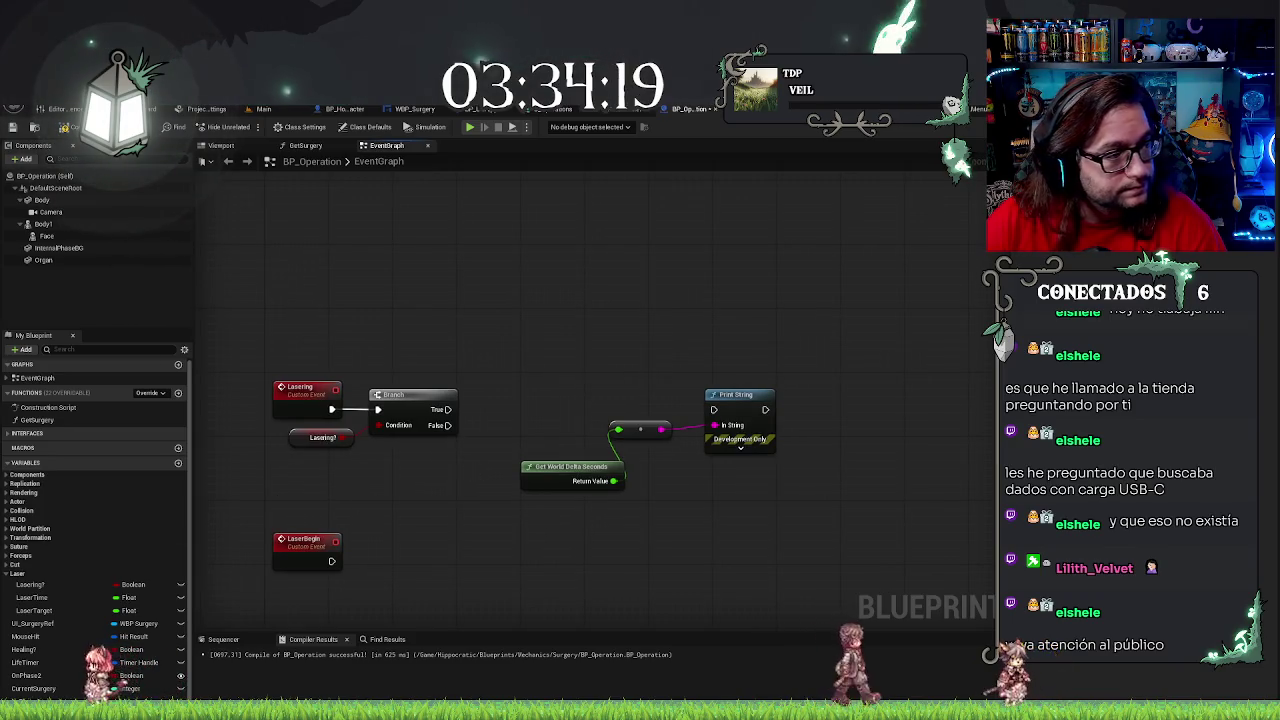
pyautogui.moveTo(447, 409); pyautogui.dragTo(714, 410)
pyautogui.hotkey('ctrl', 'z')
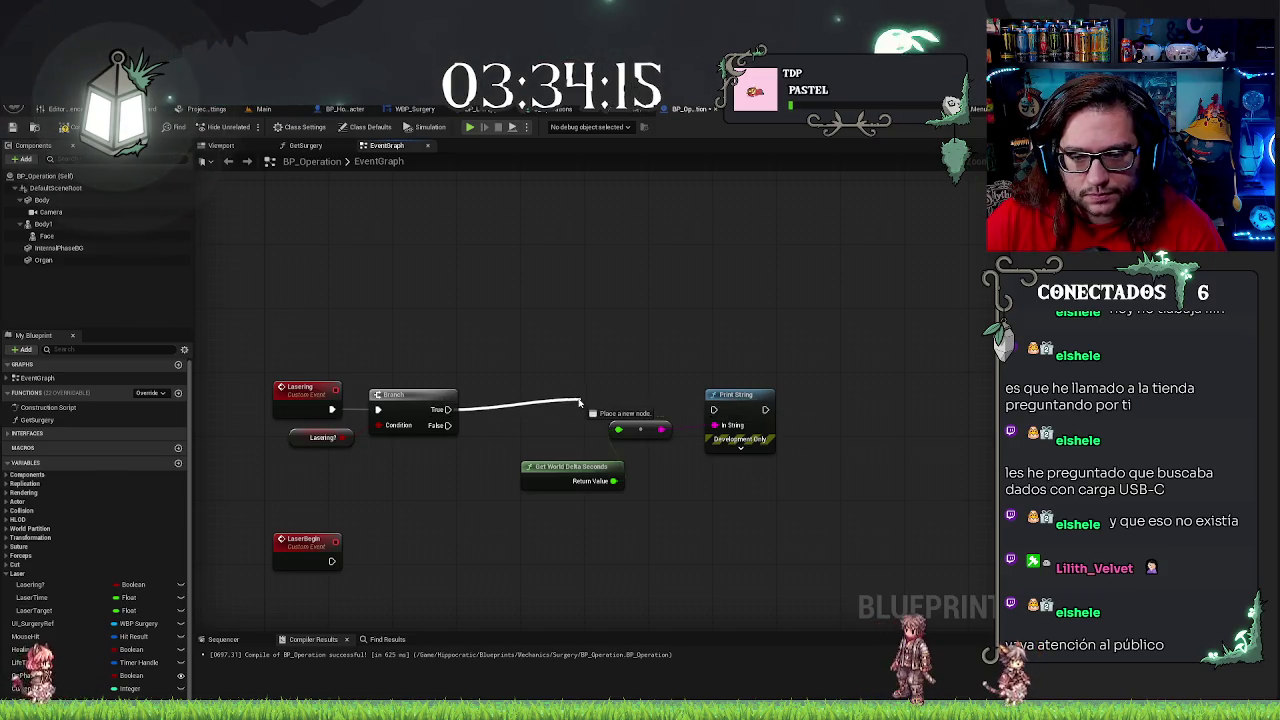
pyautogui.click(397, 578)
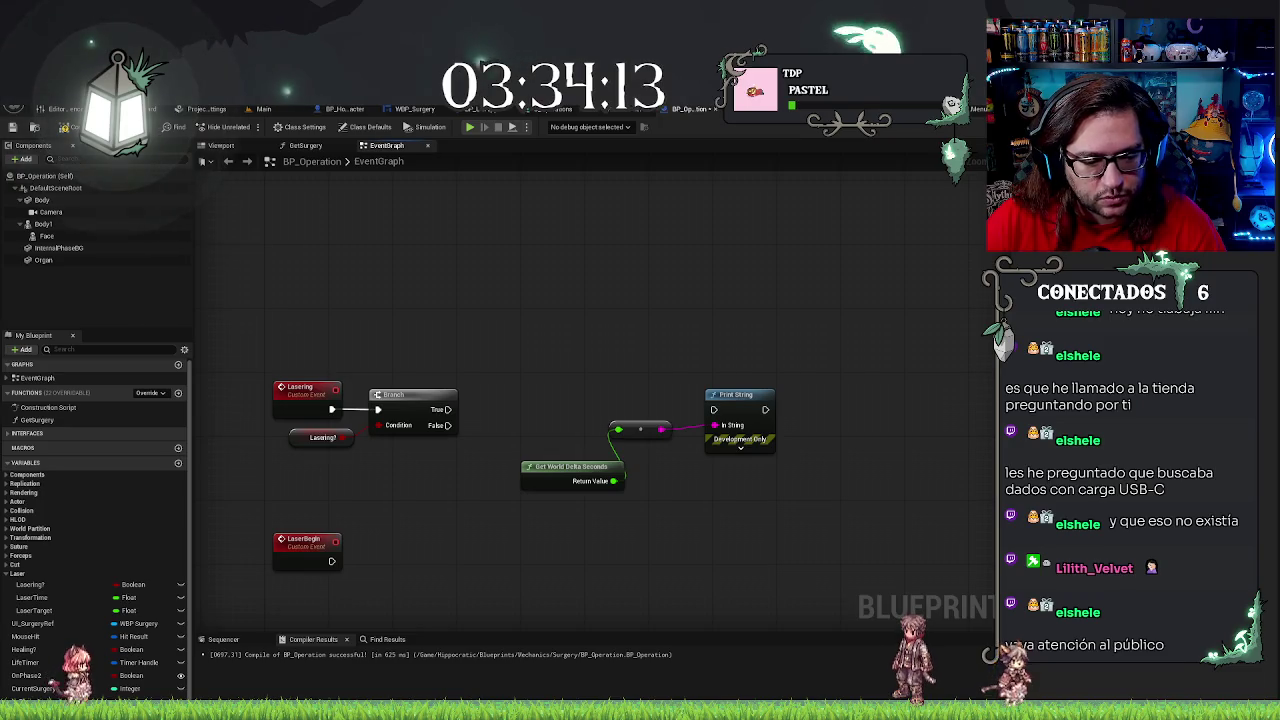
pyautogui.moveTo(285, 595); pyautogui.dragTo(462, 522)
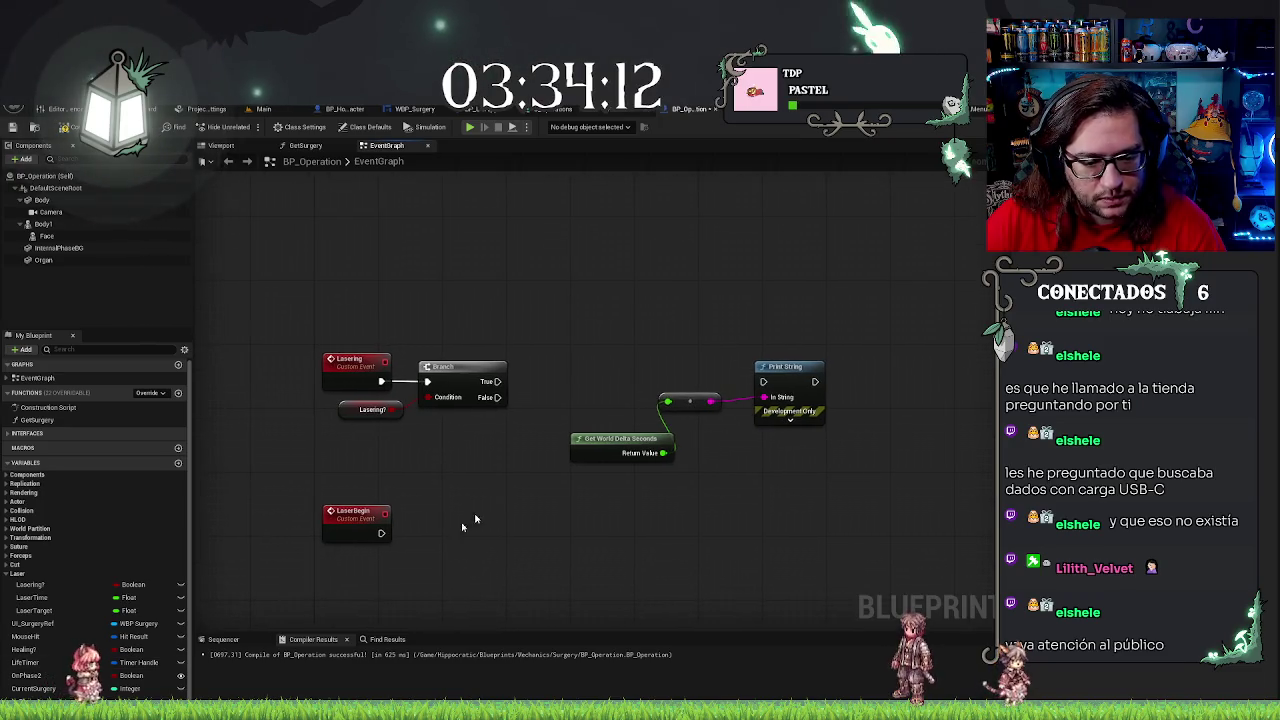
# Add a Set Lasering? node after LaserBegin, ticked to true
pyautogui.click(60, 611)
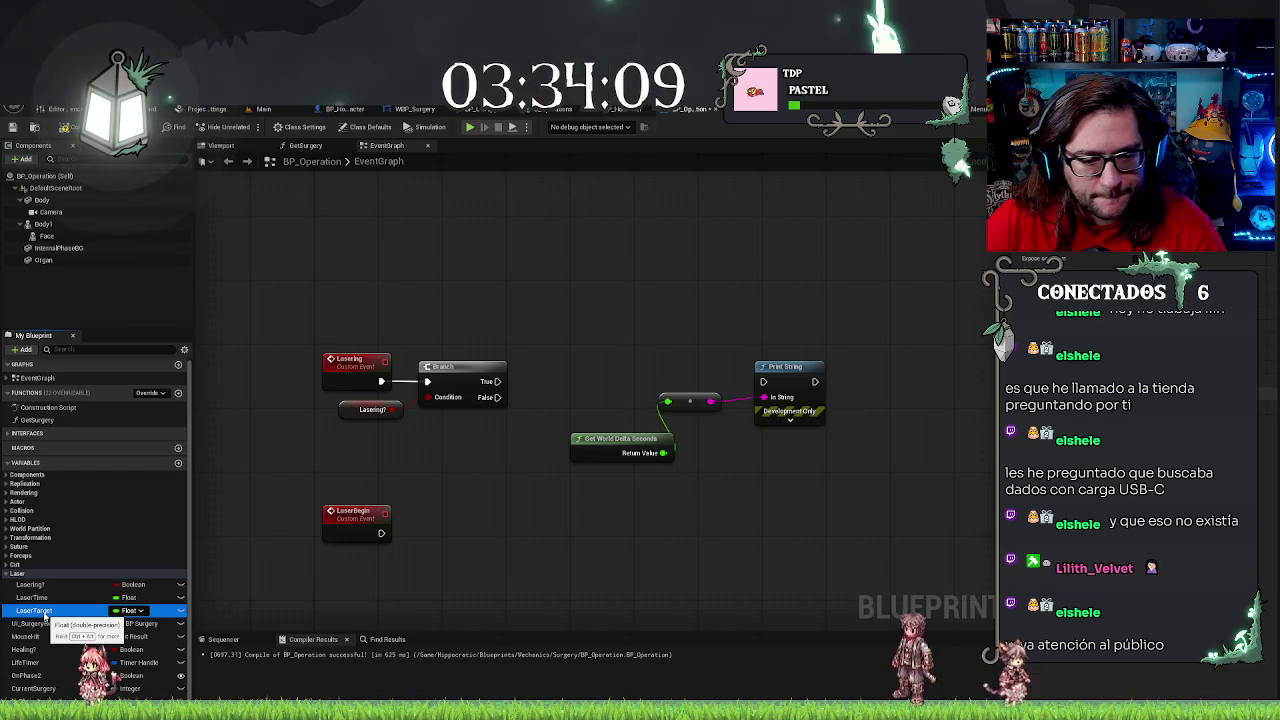
pyautogui.moveTo(382, 545)
pyautogui.mouseDown()
pyautogui.moveTo(486, 514)
pyautogui.moveTo(510, 454)
pyautogui.mouseUp()
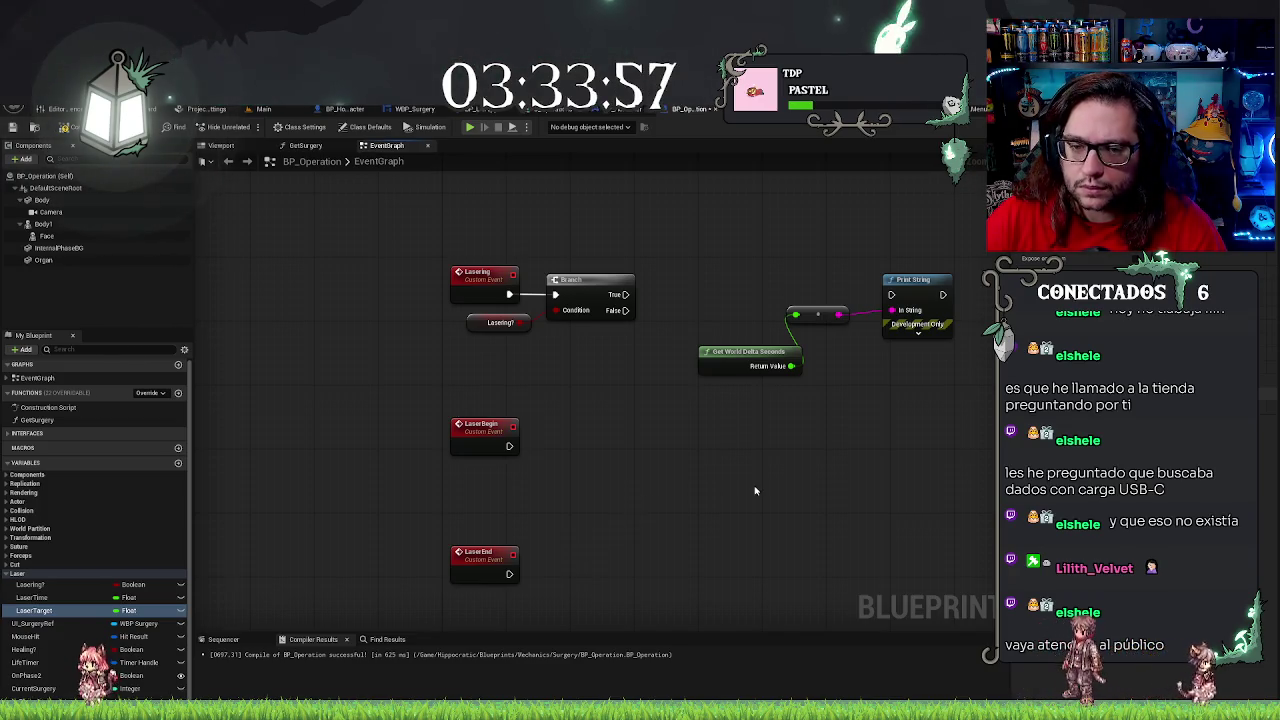
pyautogui.moveTo(30, 584)
pyautogui.mouseDown()
pyautogui.moveTo(451, 520)
pyautogui.moveTo(575, 443)
pyautogui.moveTo(540, 446)
pyautogui.moveTo(602, 447)
pyautogui.mouseUp()
pyautogui.click(581, 463)
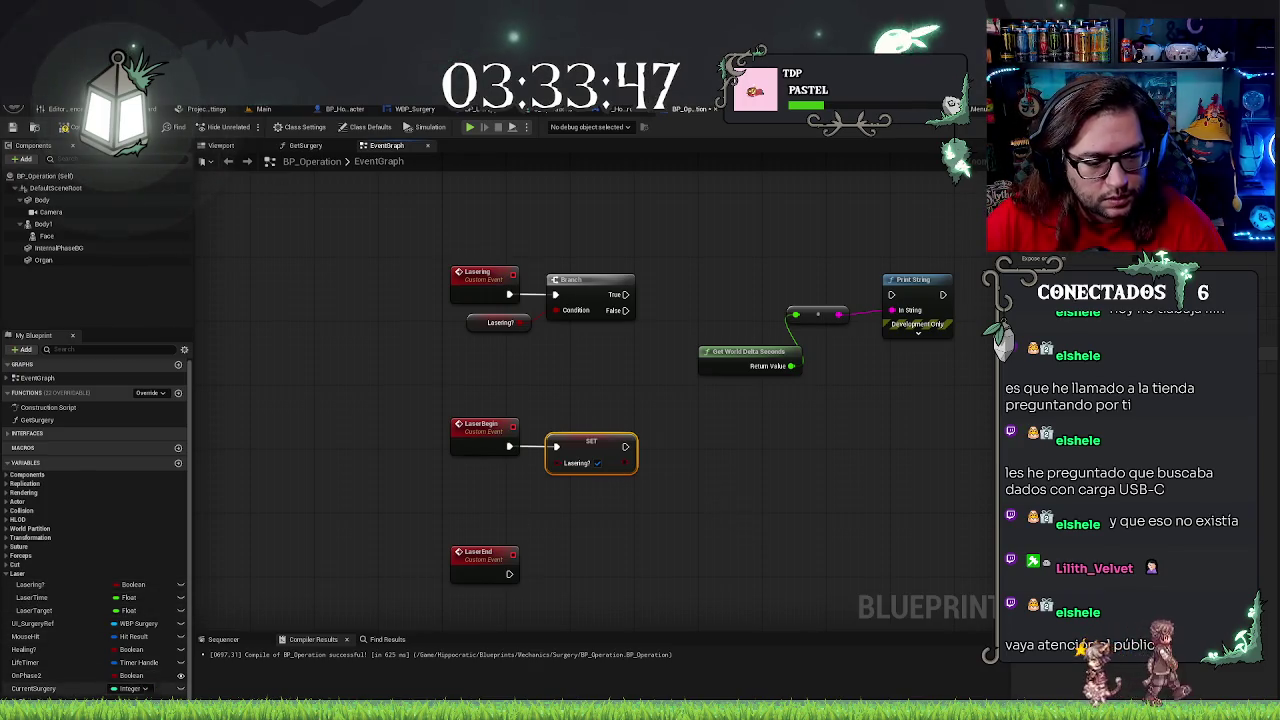
# Drag in Mouse Hit and break it into an expanded Break Hit Result node
pyautogui.moveTo(25, 636)
pyautogui.mouseDown()
pyautogui.moveTo(611, 526)
pyautogui.moveTo(686, 500)
pyautogui.mouseUp()
pyautogui.press('Return')
pyautogui.click(728, 546)
pyautogui.moveTo(745, 501); pyautogui.dragTo(733, 444)
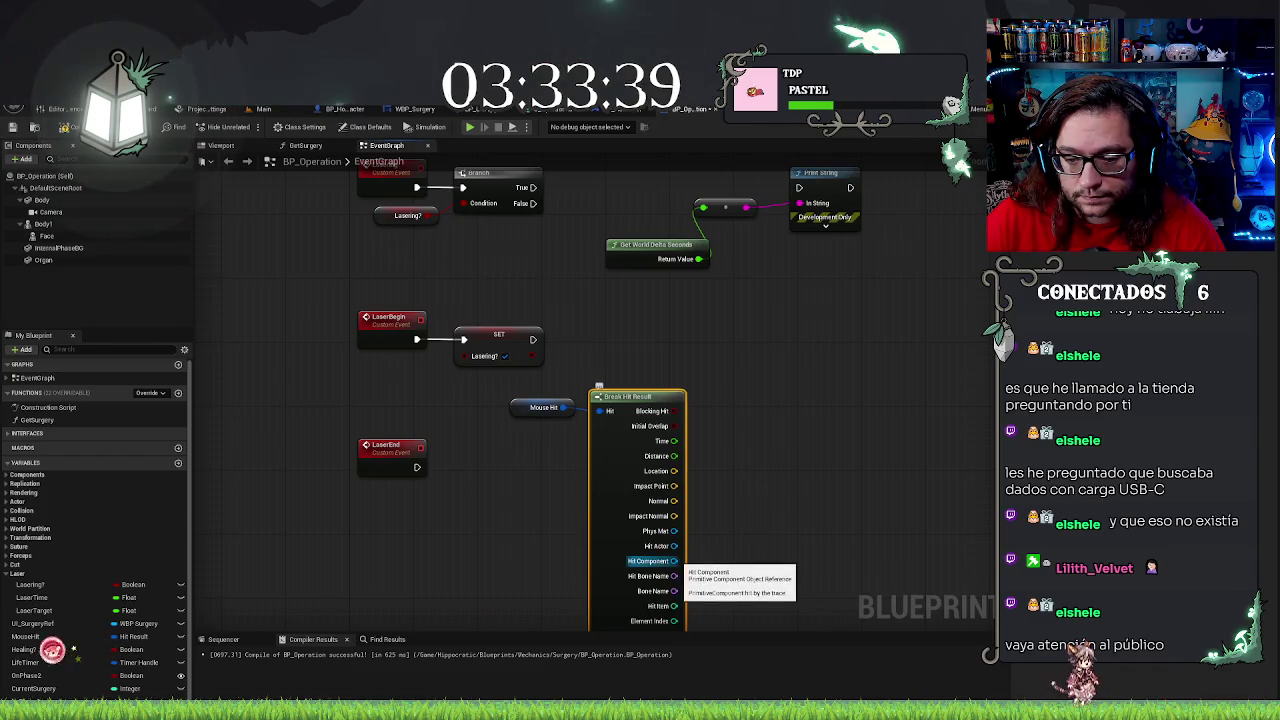
pyautogui.scroll(-6, 666, 446)
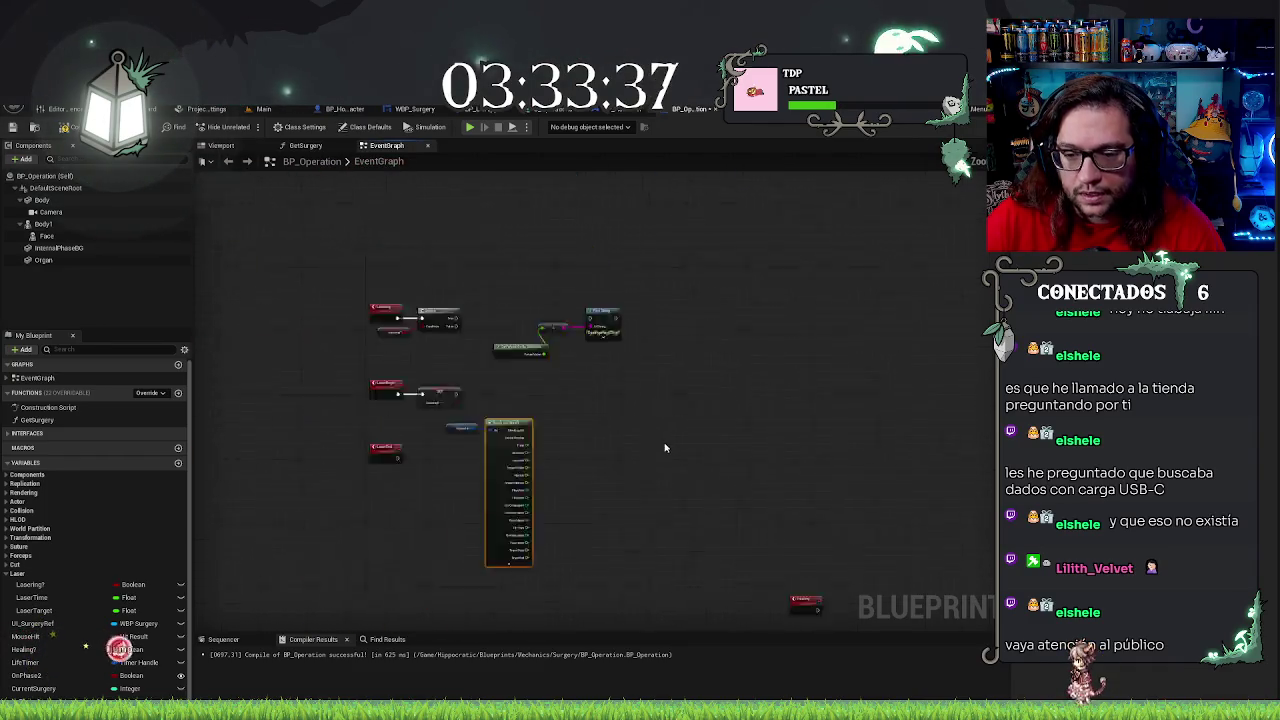
pyautogui.scroll(5, 534, 471)
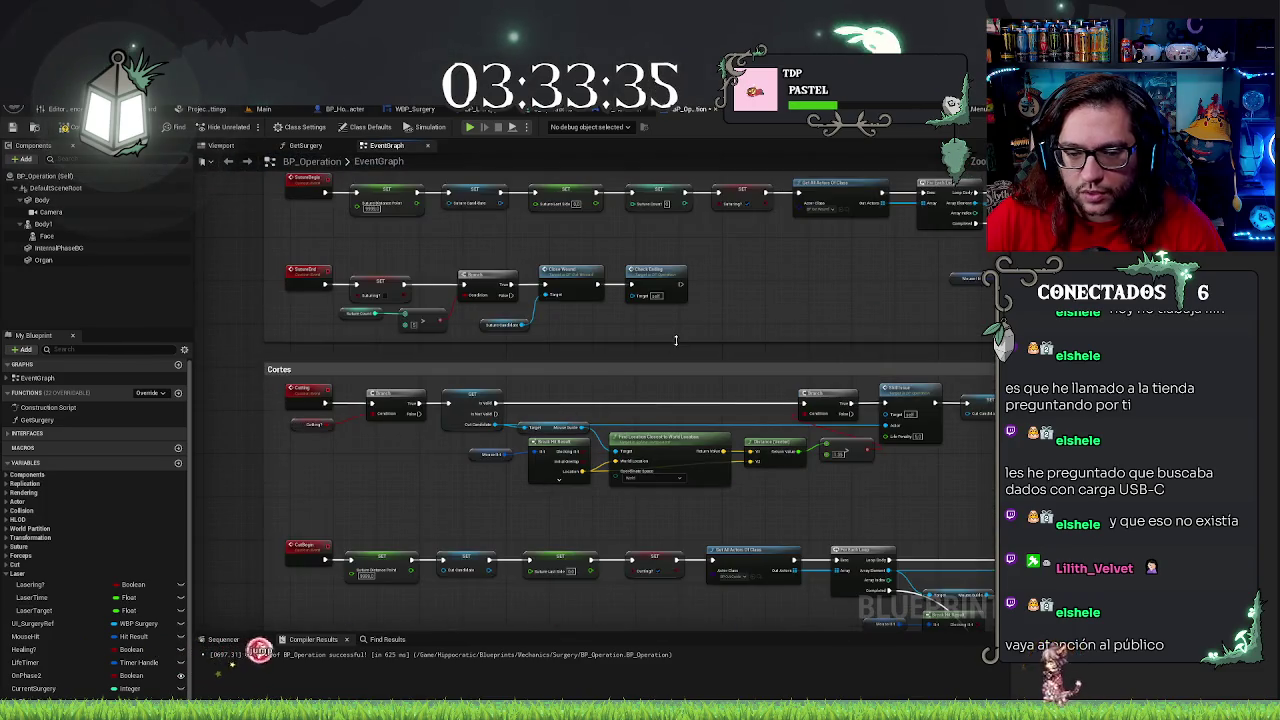
pyautogui.scroll(-5, 742, 455)
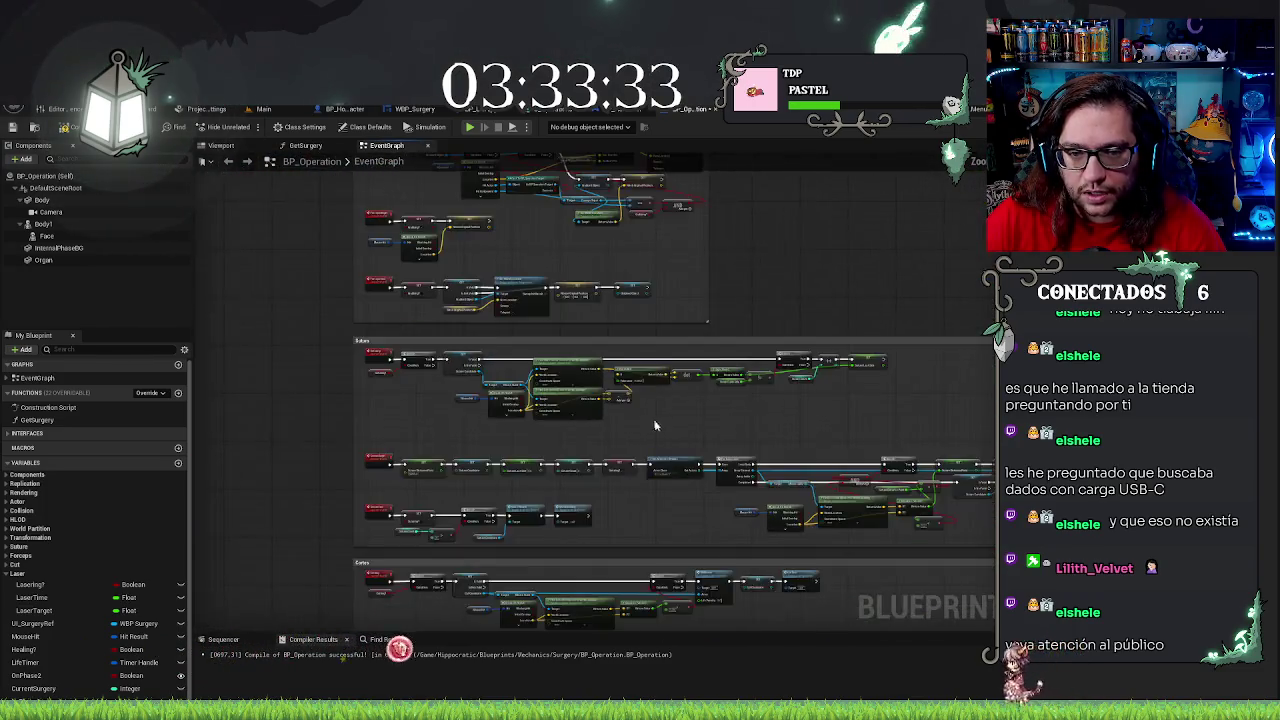
pyautogui.scroll(5, 491, 410)
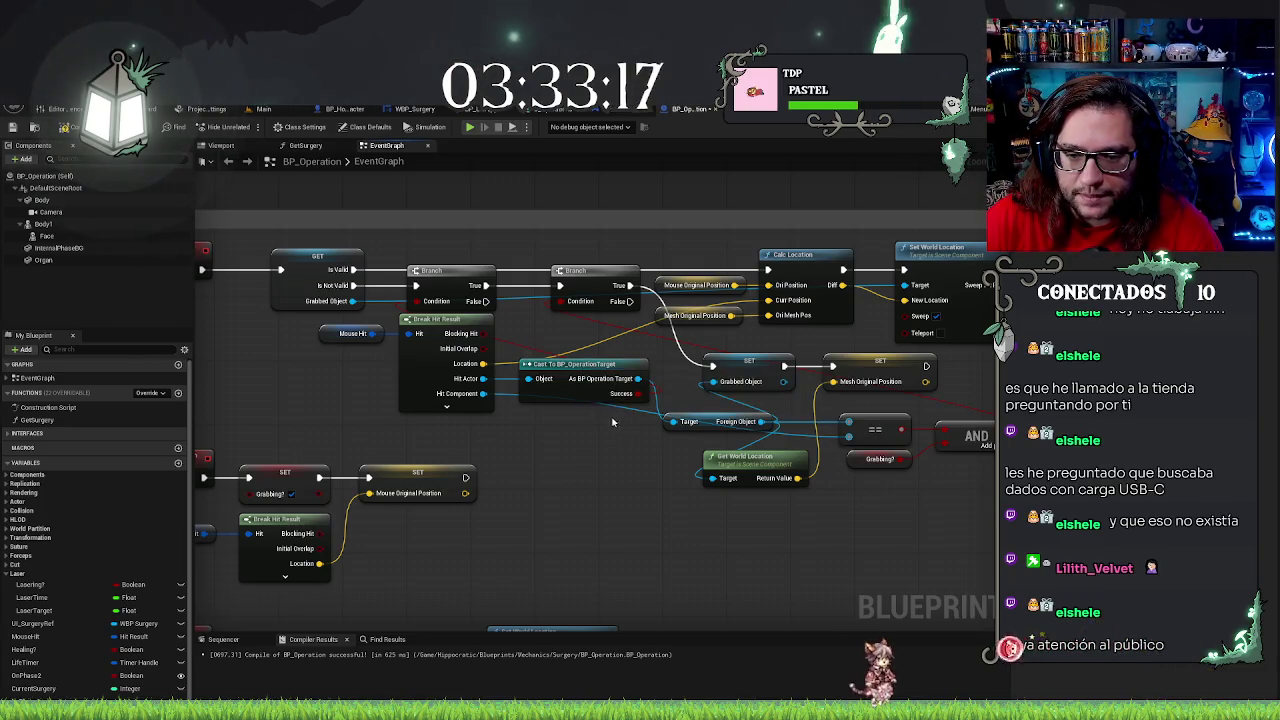
pyautogui.scroll(-6, 606, 432)
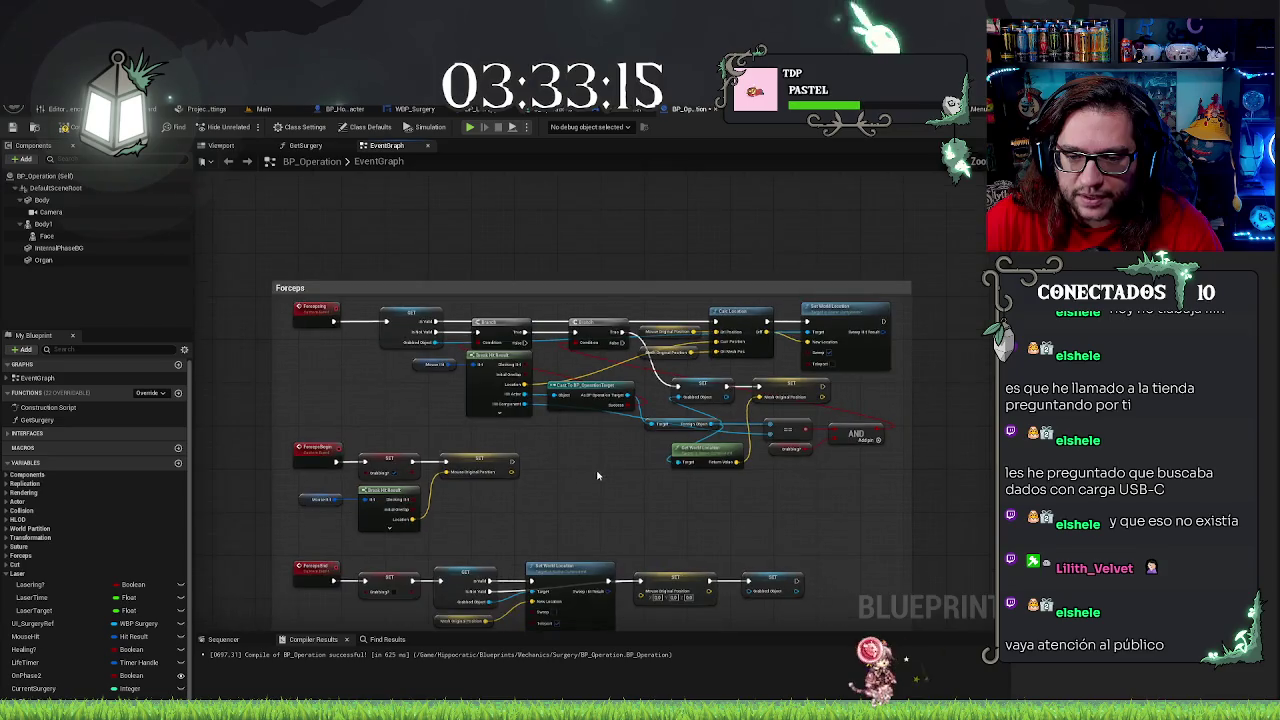
pyautogui.scroll(8, 620, 410)
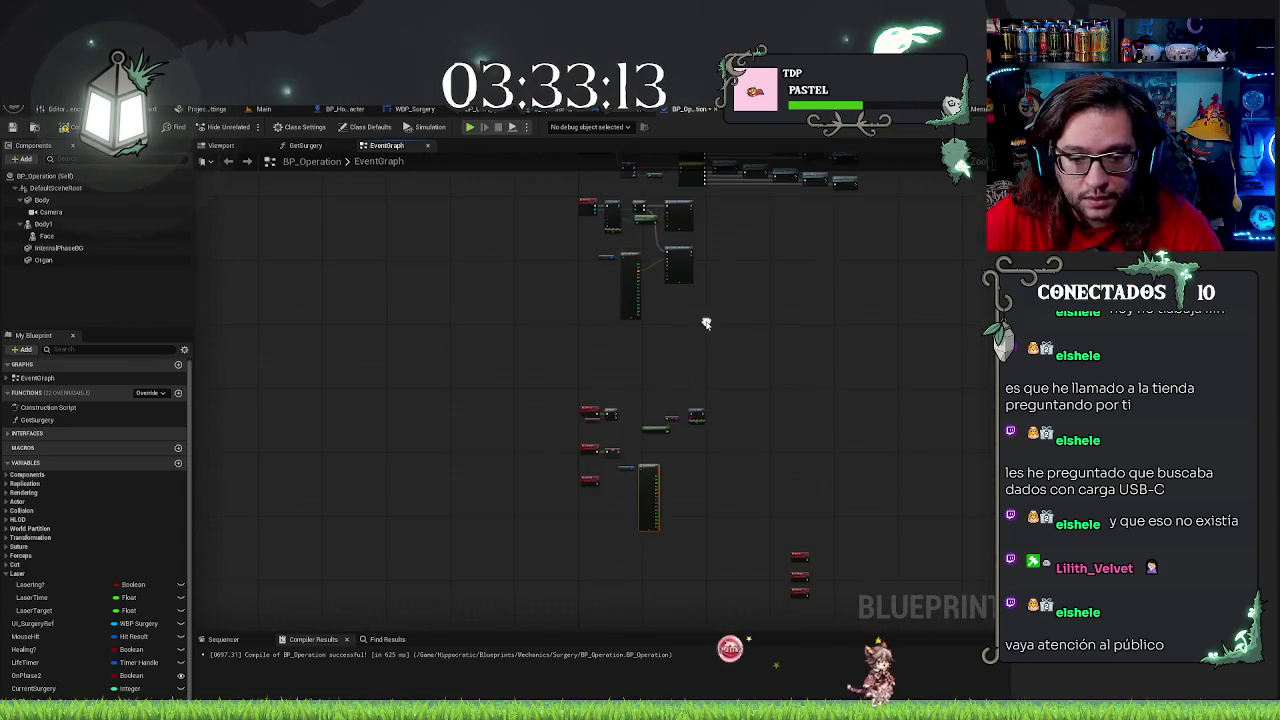
# Cast the Hit Actor to BP_LaserTarget and get its Foreign Object
pyautogui.moveTo(586, 373); pyautogui.dragTo(466, 339)
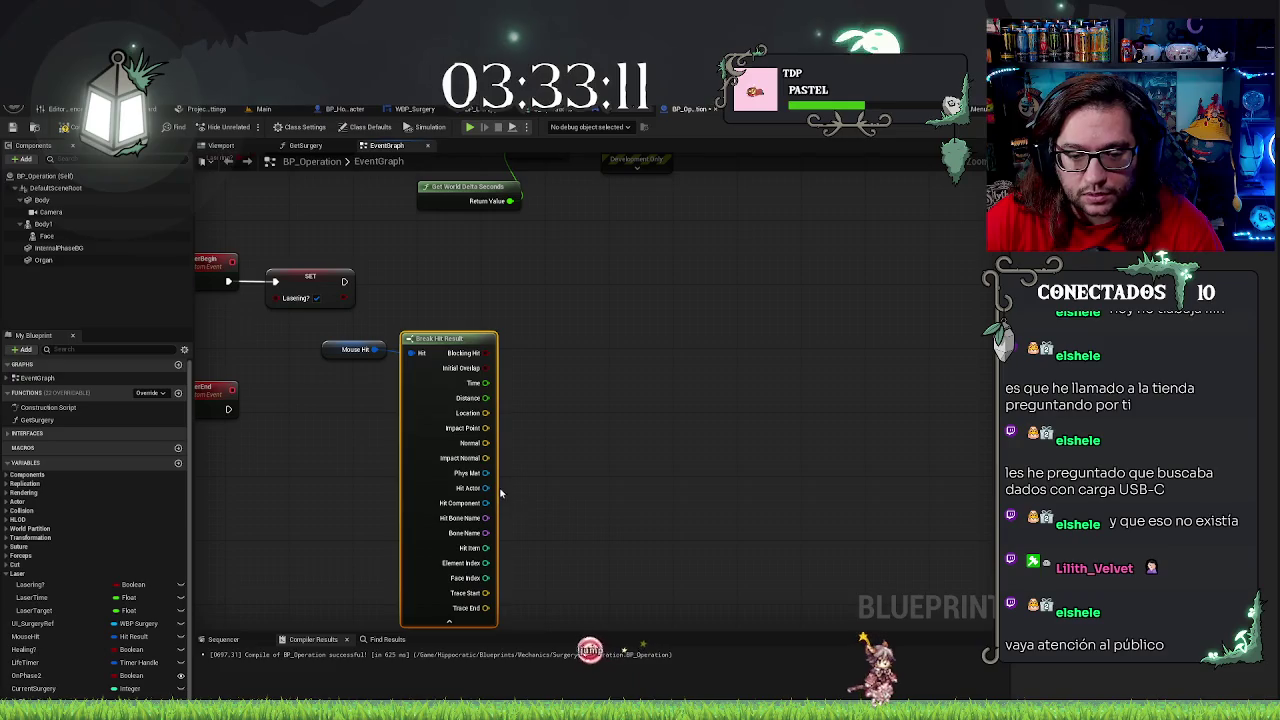
pyautogui.moveTo(486, 488); pyautogui.dragTo(553, 455)
pyautogui.write('cast to')
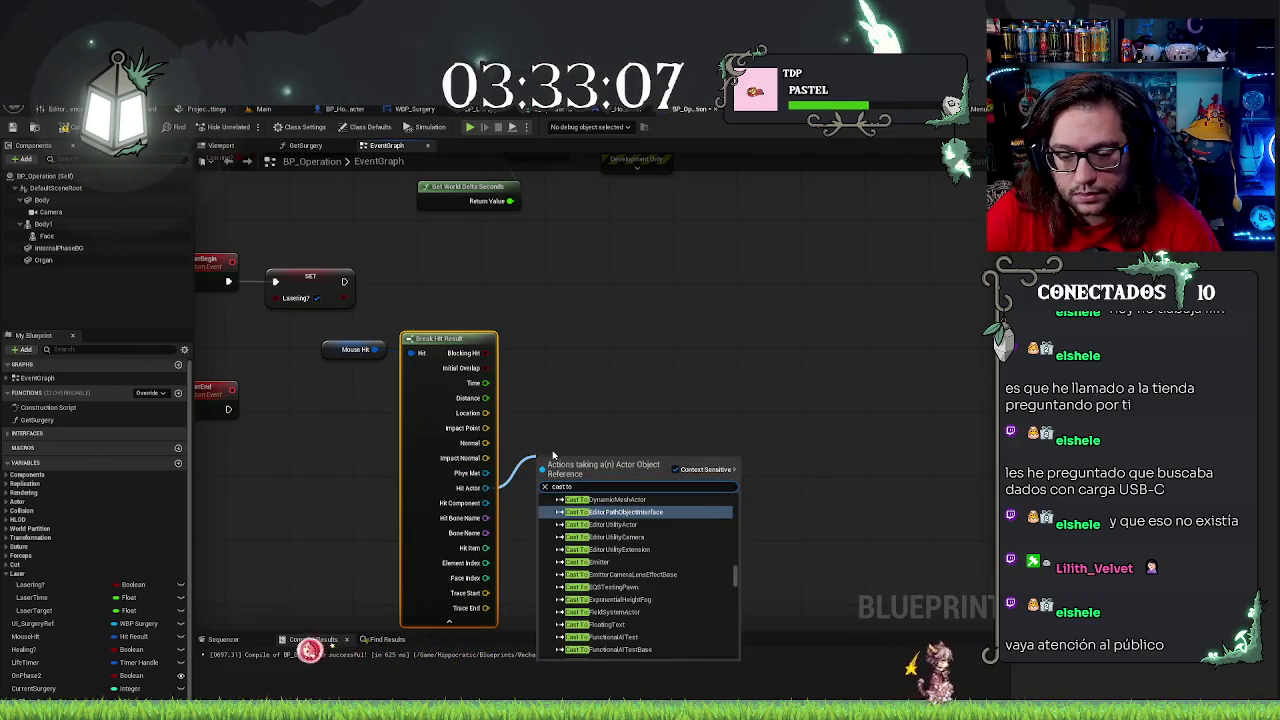
pyautogui.write(' laser')
pyautogui.press('Return')
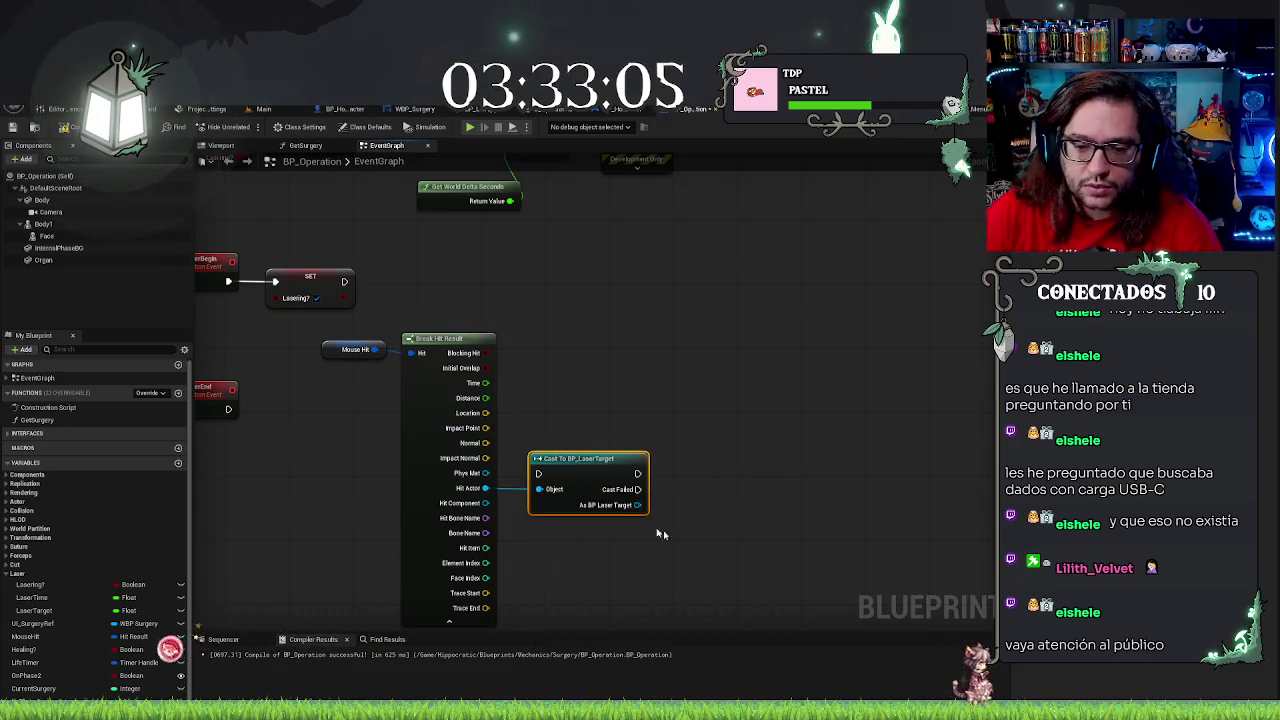
pyautogui.moveTo(639, 505); pyautogui.dragTo(681, 500)
pyautogui.write('get fo')
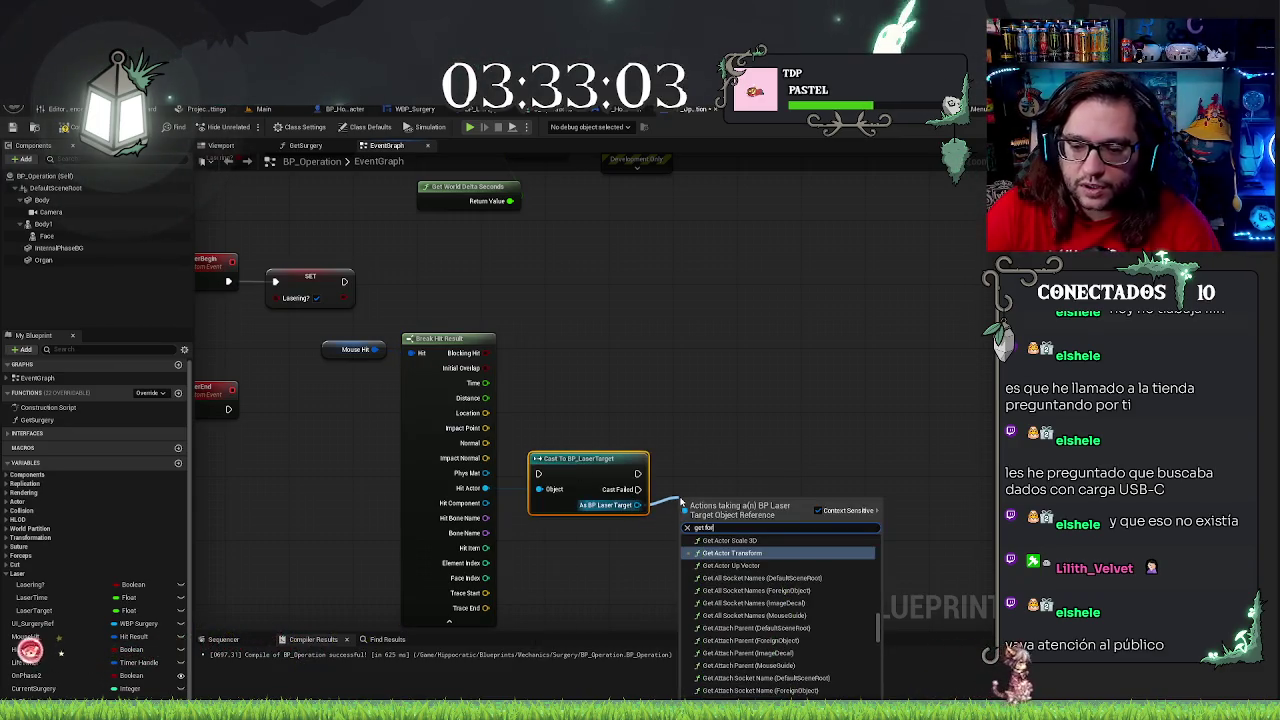
pyautogui.write('reig')
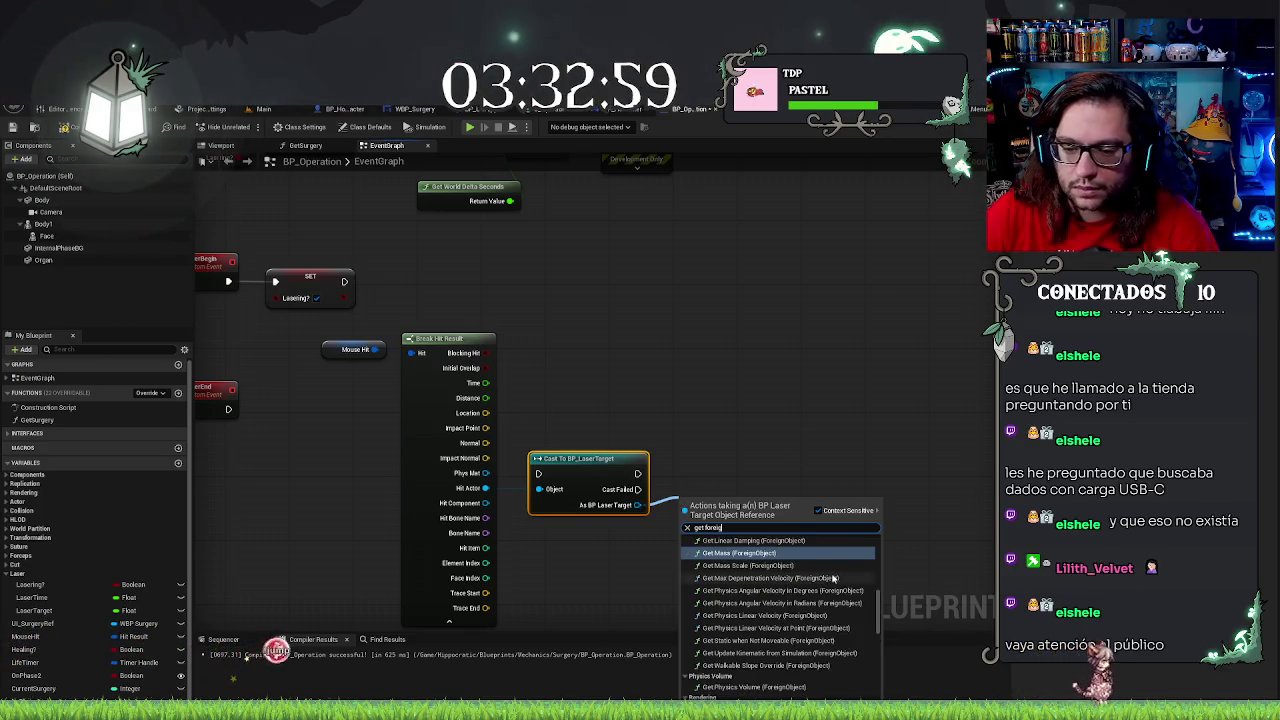
pyautogui.scroll(-5, 789, 628)
pyautogui.click(733, 693)
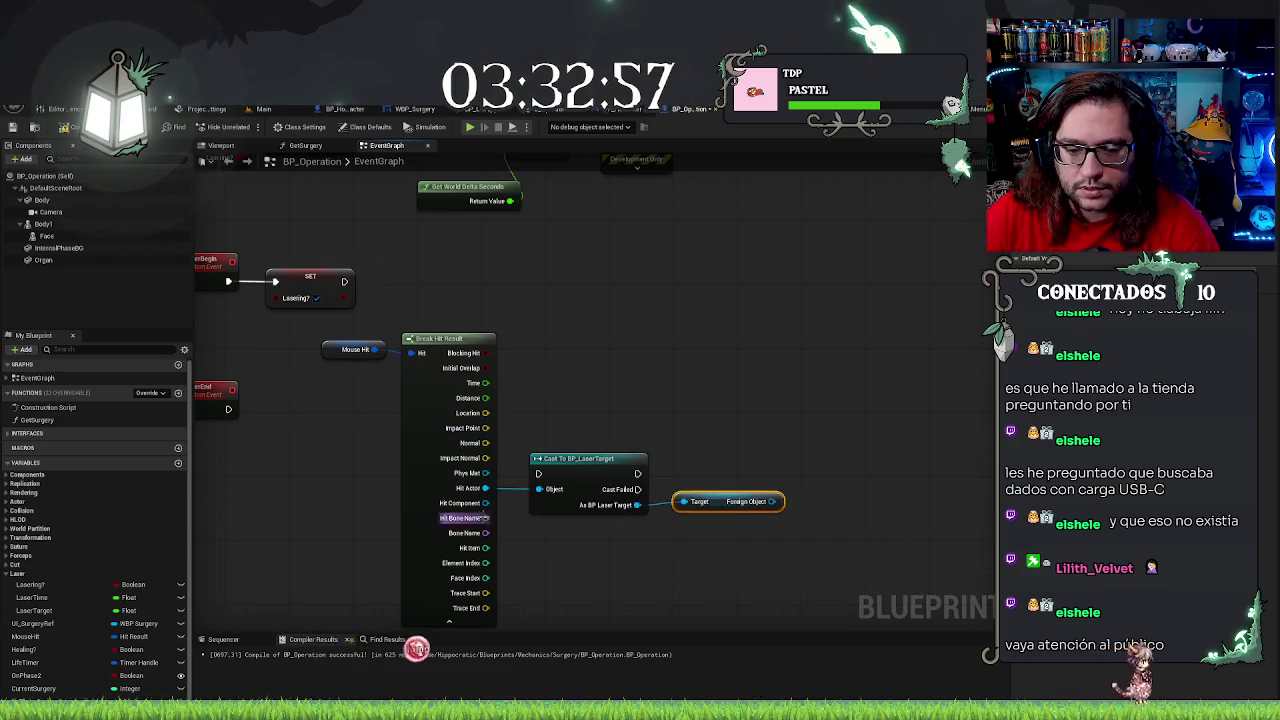
# Compare Foreign Object with Hit Component in an == node and straighten the wire
pyautogui.moveTo(515, 518); pyautogui.dragTo(723, 523)
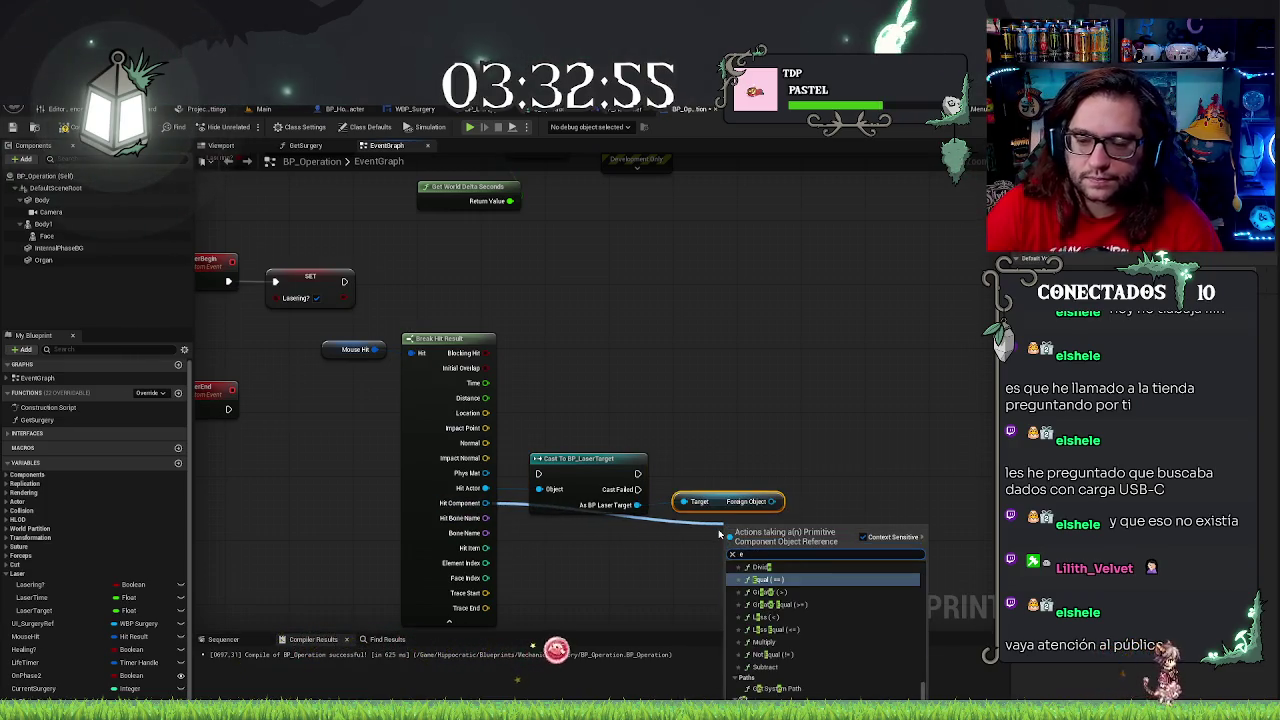
pyautogui.moveTo(749, 527)
pyautogui.mouseDown()
pyautogui.moveTo(792, 504)
pyautogui.moveTo(846, 513)
pyautogui.moveTo(787, 531)
pyautogui.moveTo(866, 486)
pyautogui.mouseUp()
pyautogui.click(748, 496)
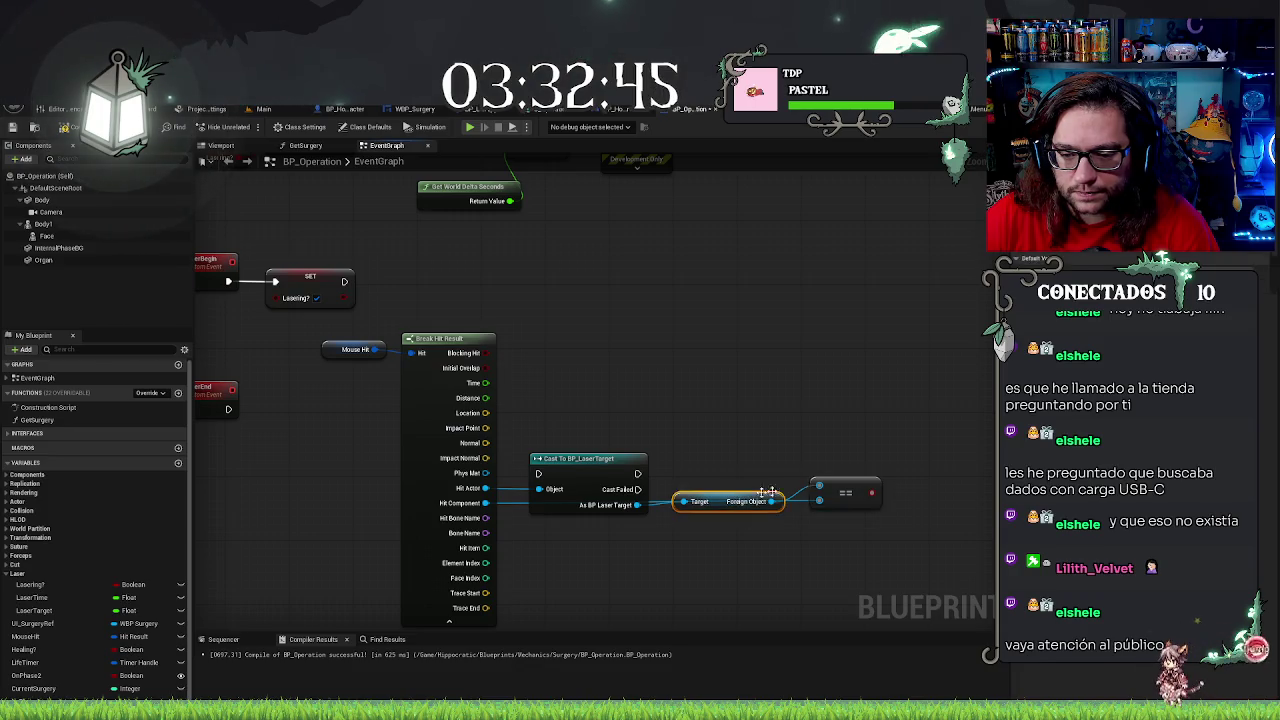
pyautogui.press('q')
pyautogui.click(567, 465)
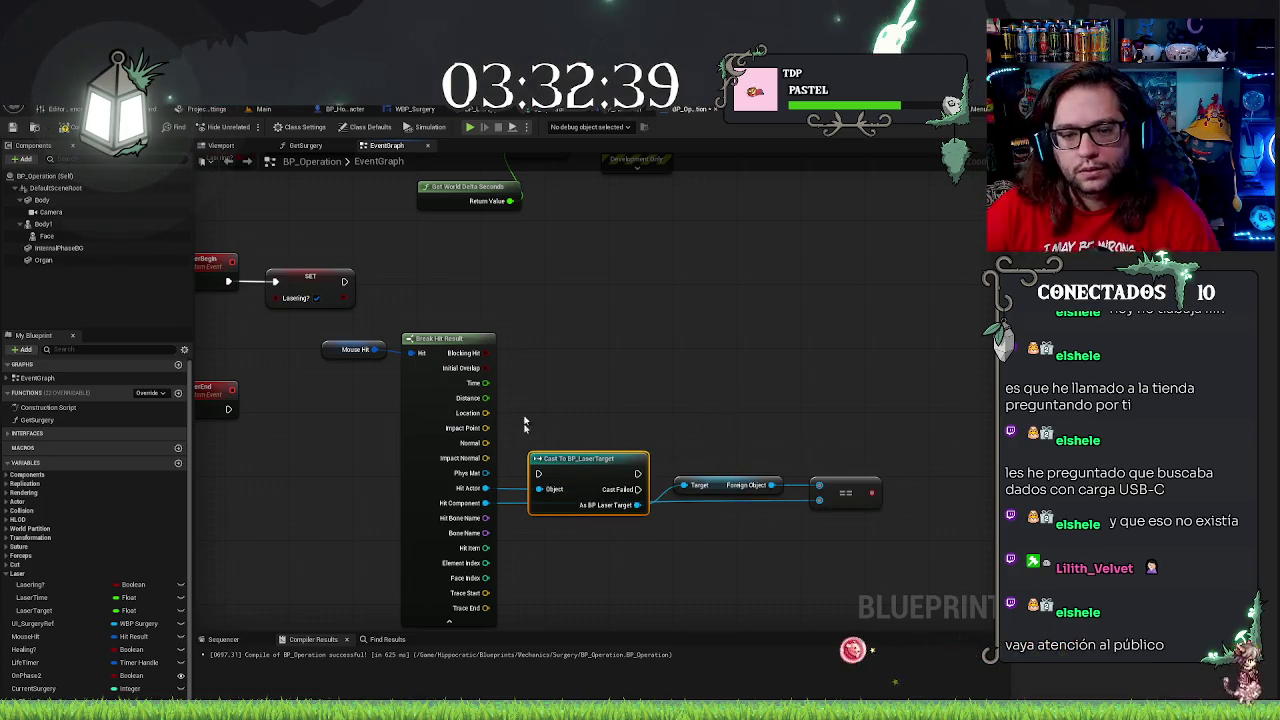
pyautogui.moveTo(550, 543); pyautogui.dragTo(571, 489)
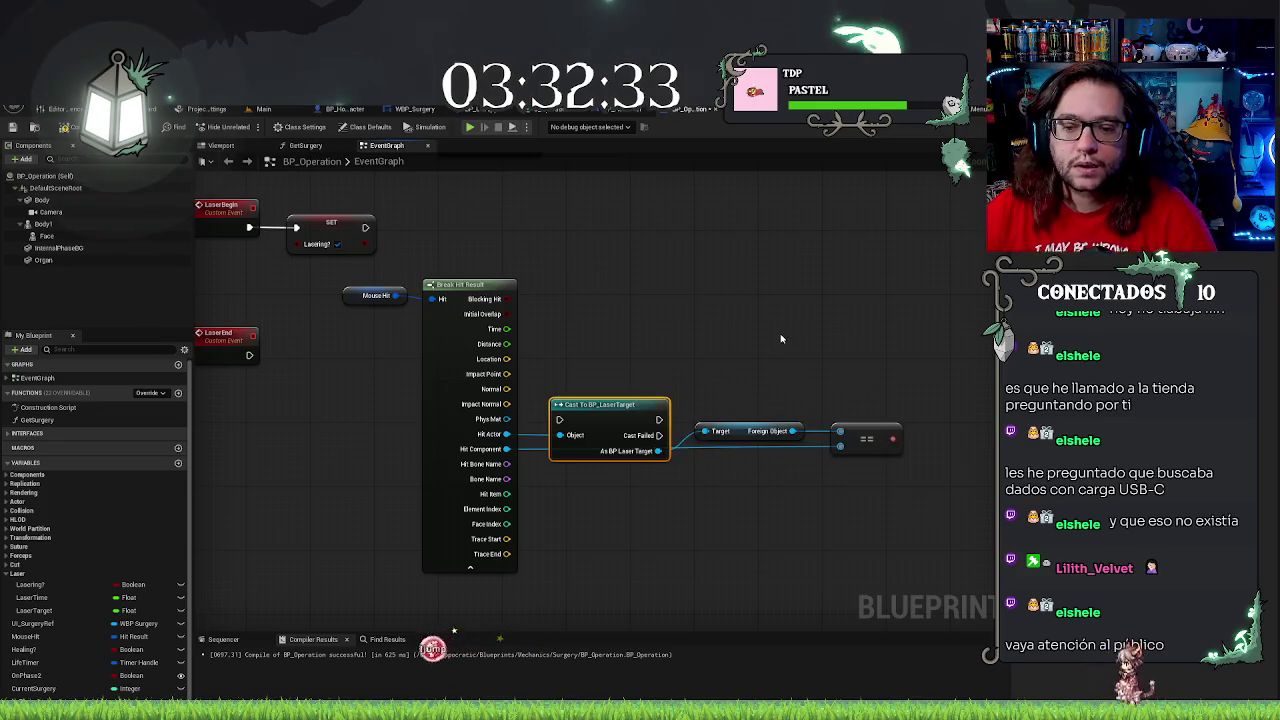
pyautogui.moveTo(730, 341)
pyautogui.mouseDown()
pyautogui.moveTo(788, 347)
pyautogui.moveTo(751, 331)
pyautogui.moveTo(692, 345)
pyautogui.mouseUp()
# Convert the Cast To BP_LaserTarget node into a pure cast
pyautogui.scroll(-10, 692, 345)
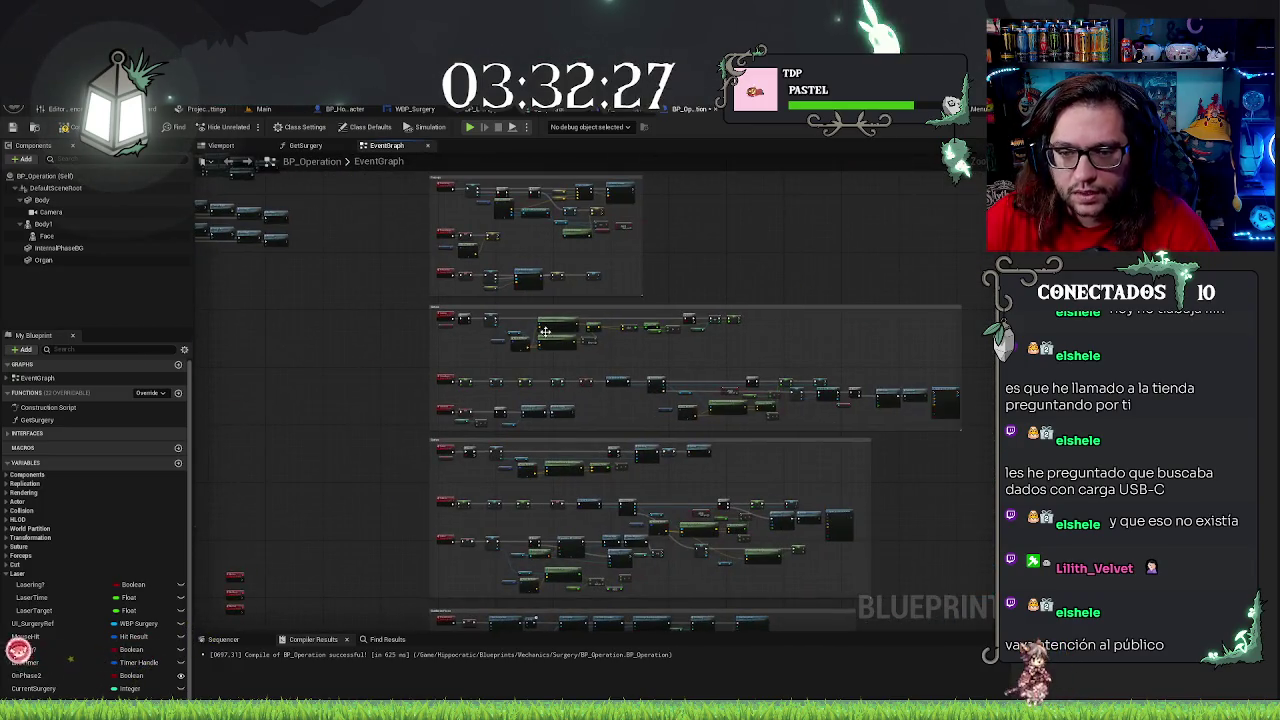
pyautogui.scroll(5, 783, 254)
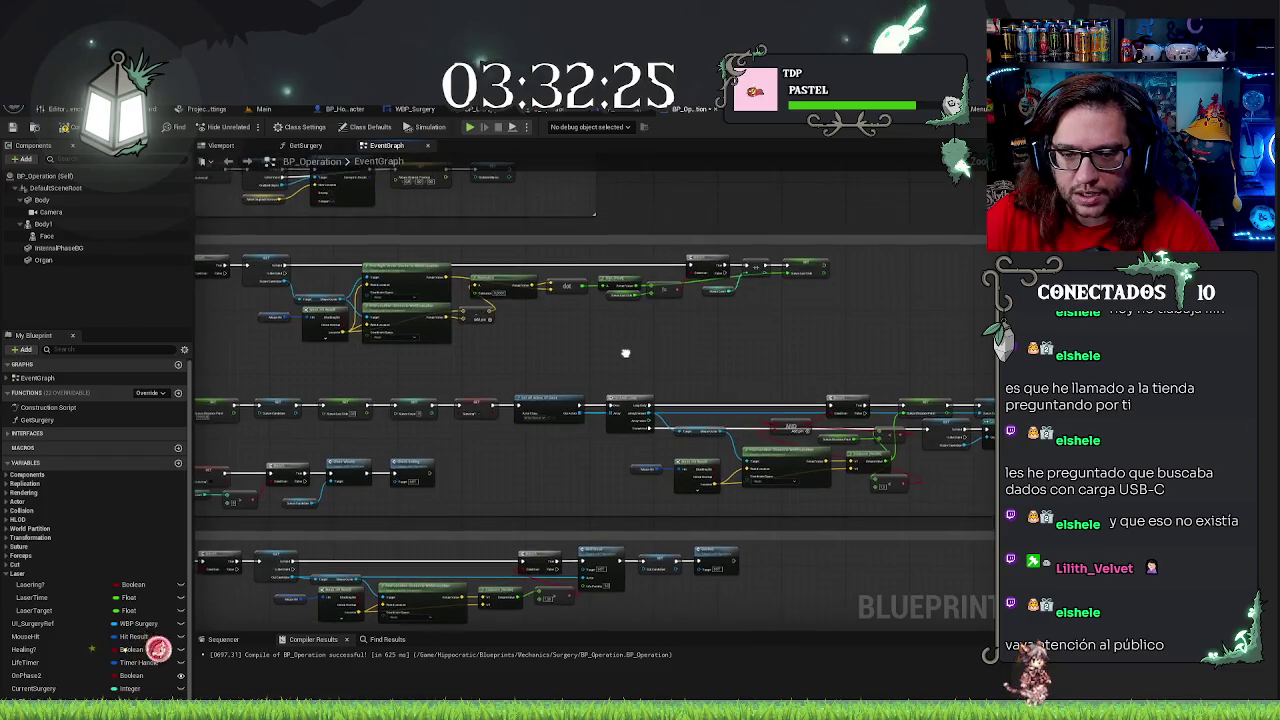
pyautogui.moveTo(758, 420); pyautogui.dragTo(856, 529)
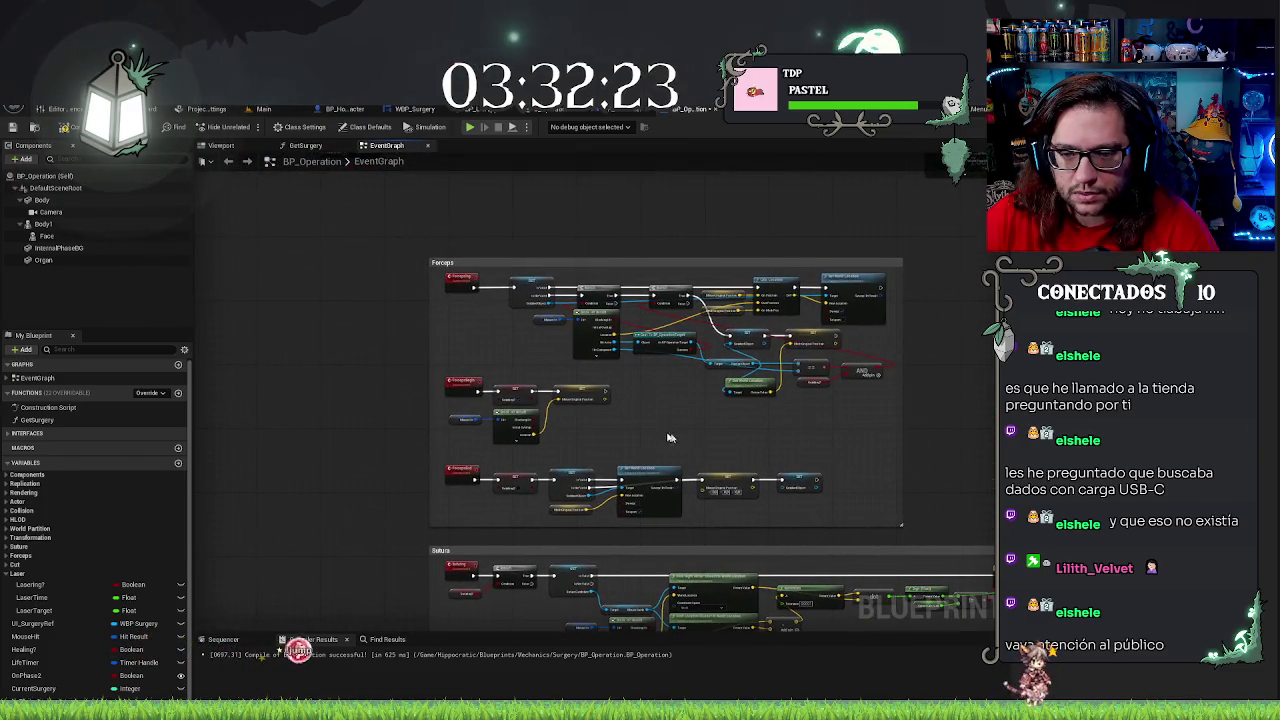
pyautogui.scroll(3, 651, 405)
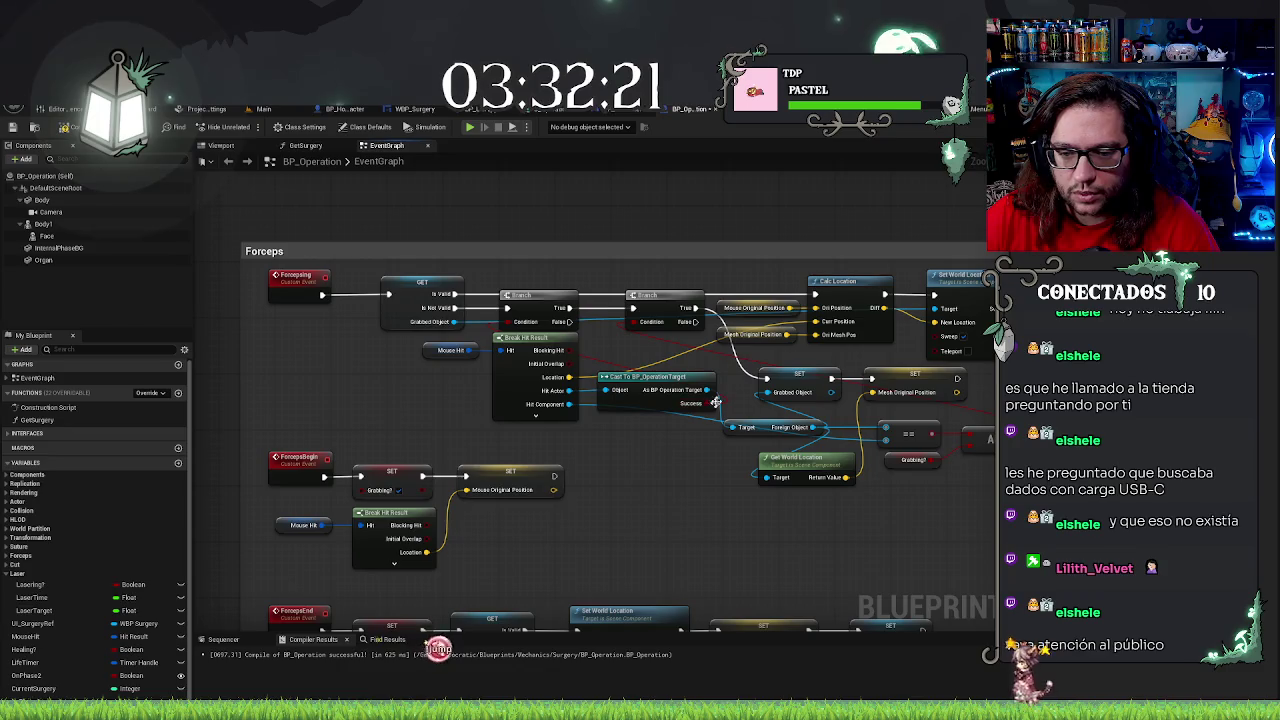
pyautogui.scroll(-5, 571, 455)
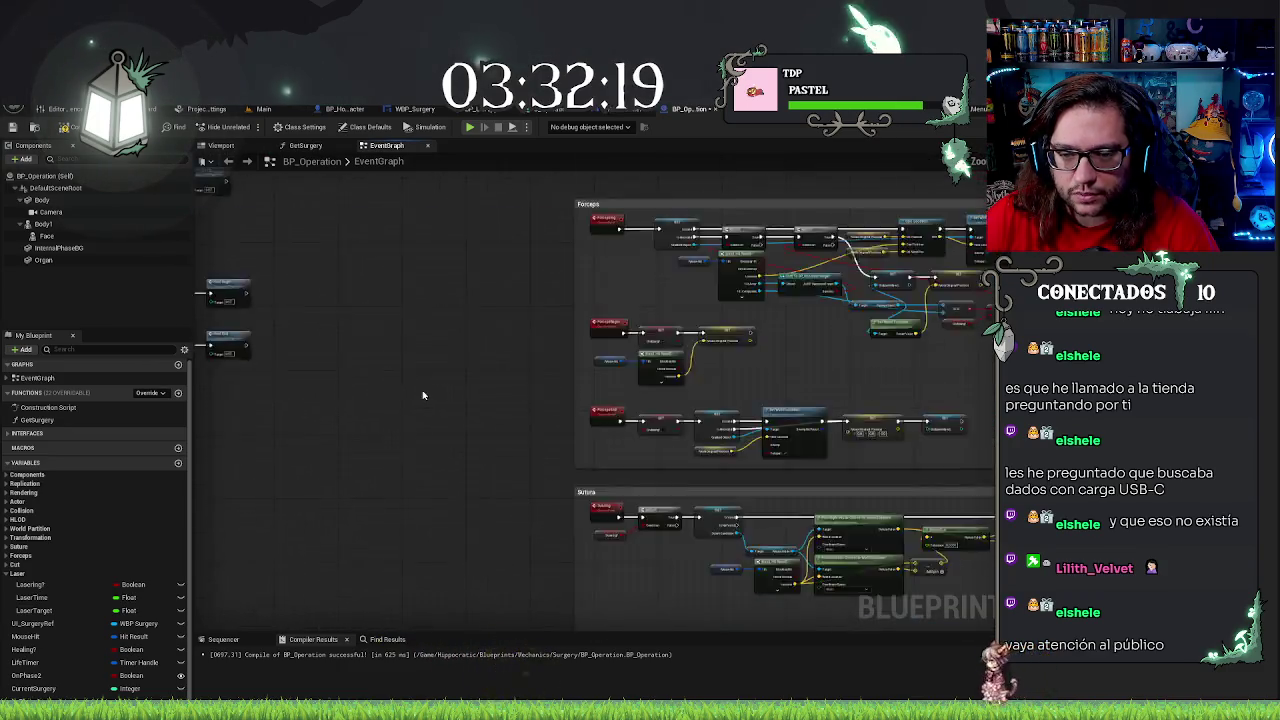
pyautogui.scroll(5, 575, 356)
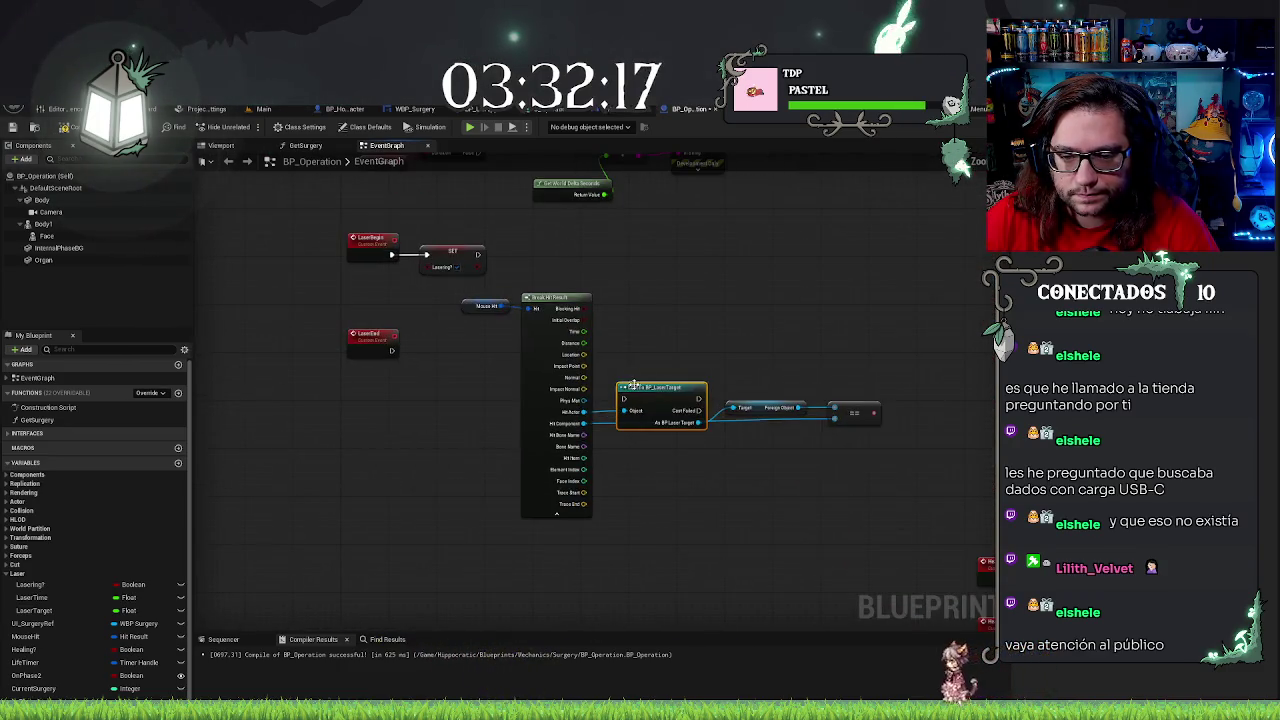
pyautogui.rightClick(650, 392)
pyautogui.click(690, 646)
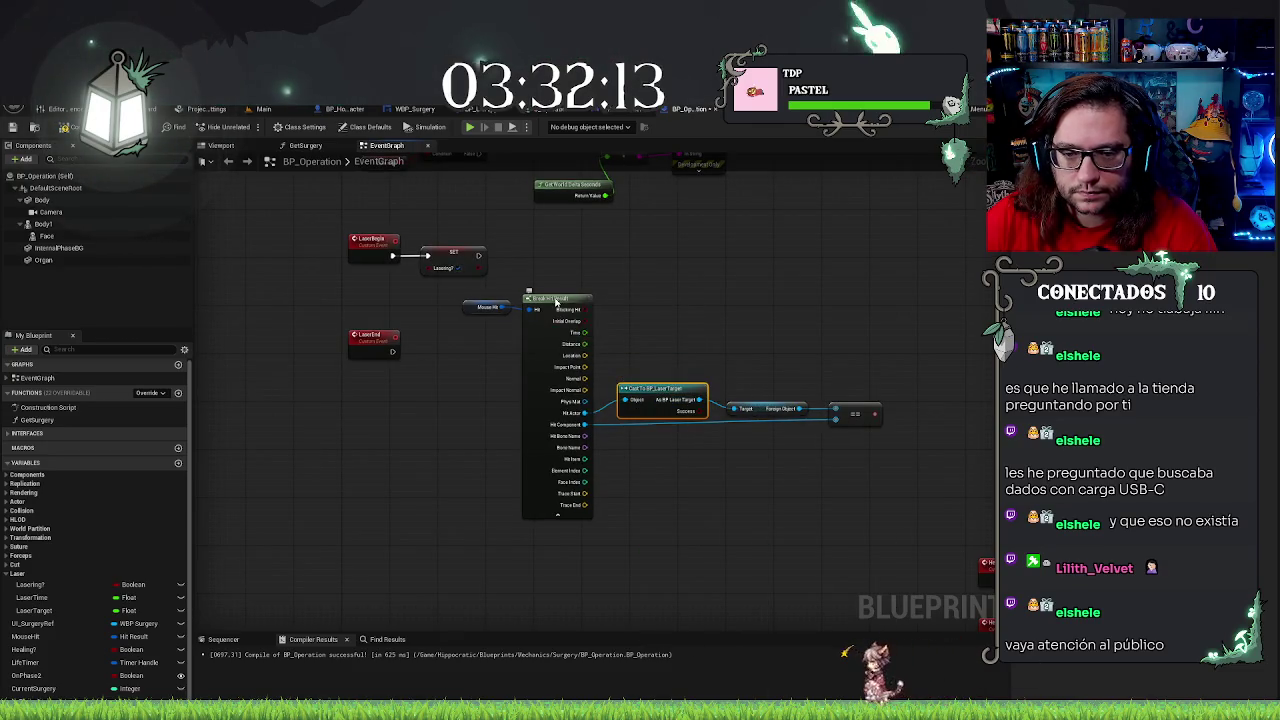
# Straighten the wires of the pure cast and the Break Hit Result node with Q
pyautogui.press('q')
pyautogui.click(646, 297)
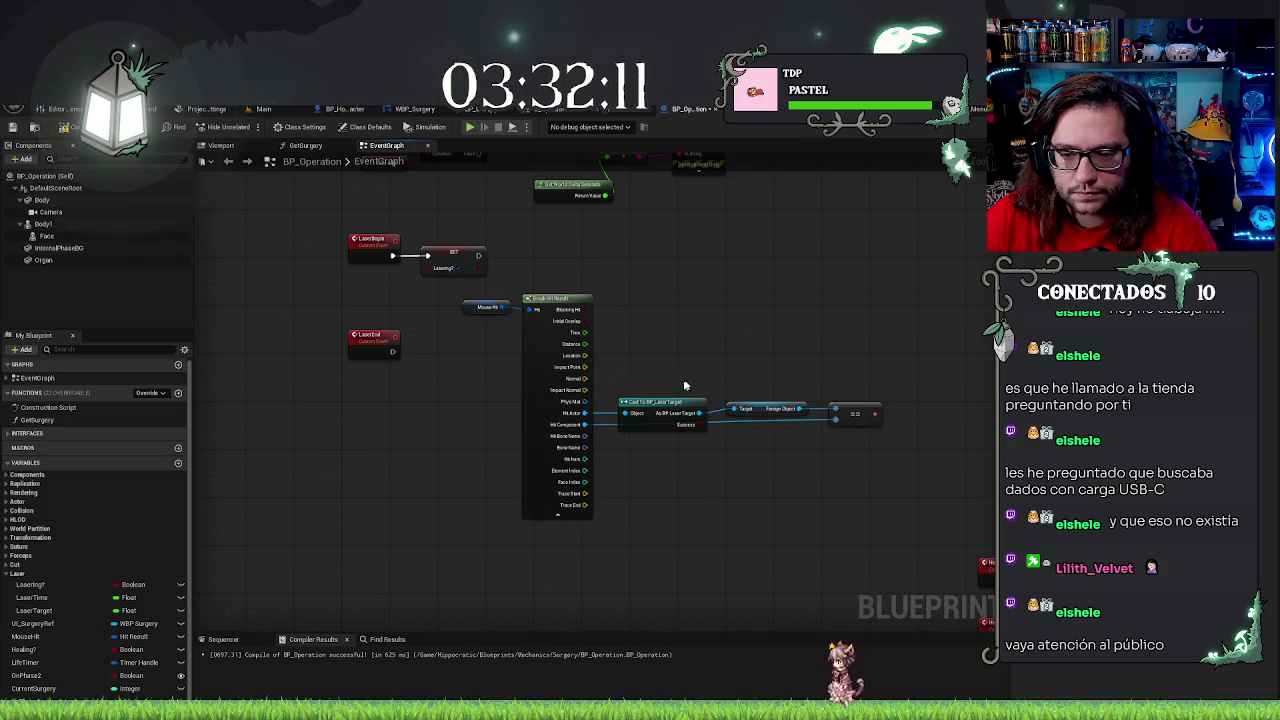
pyautogui.moveTo(773, 423); pyautogui.dragTo(880, 457)
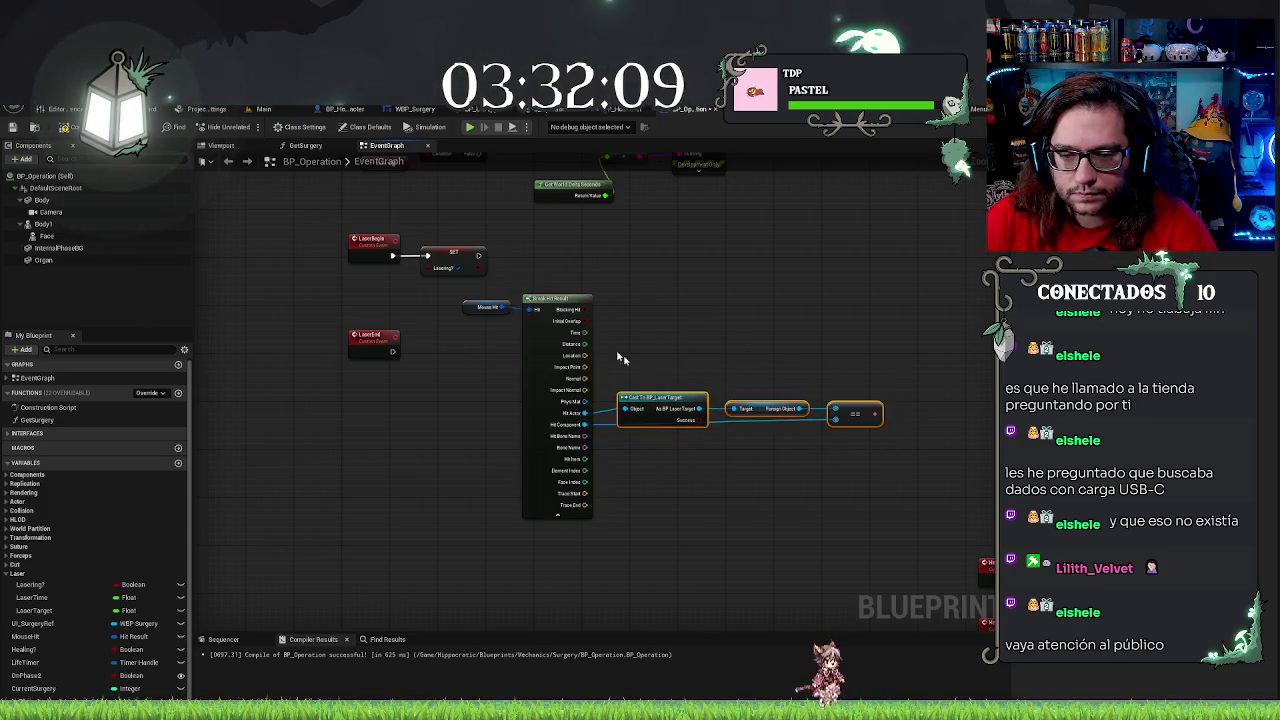
pyautogui.moveTo(518, 266); pyautogui.dragTo(902, 473)
pyautogui.press('q')
pyautogui.click(487, 305)
pyautogui.click(741, 312)
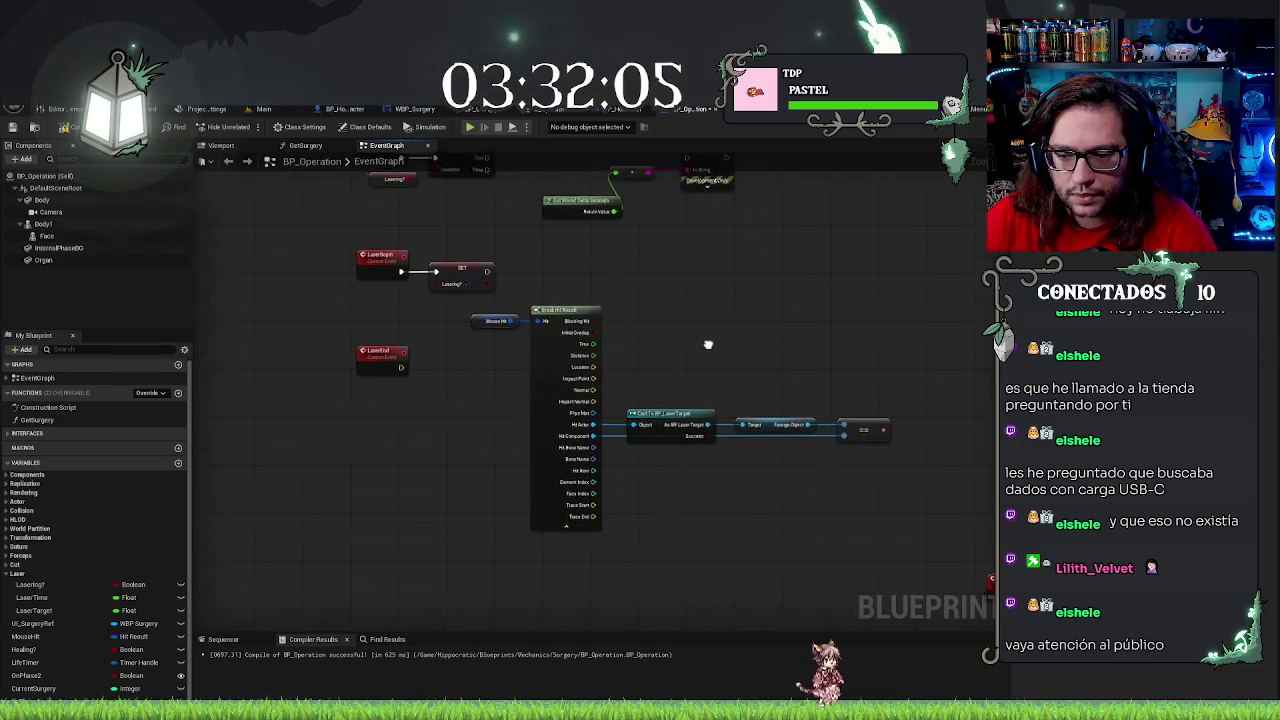
pyautogui.scroll(1, 692, 404)
# Add a Branch on the cast's Success output, with Skill Issue (Life Penalty 0.5) on False
pyautogui.moveTo(755, 462)
pyautogui.mouseDown()
pyautogui.moveTo(634, 248)
pyautogui.moveTo(628, 212)
pyautogui.mouseUp()
pyautogui.moveTo(462, 241)
pyautogui.mouseDown()
pyautogui.moveTo(629, 222)
pyautogui.moveTo(663, 244)
pyautogui.moveTo(679, 241)
pyautogui.moveTo(673, 232)
pyautogui.moveTo(741, 284)
pyautogui.mouseUp()
pyautogui.write('skill')
pyautogui.press('Return')
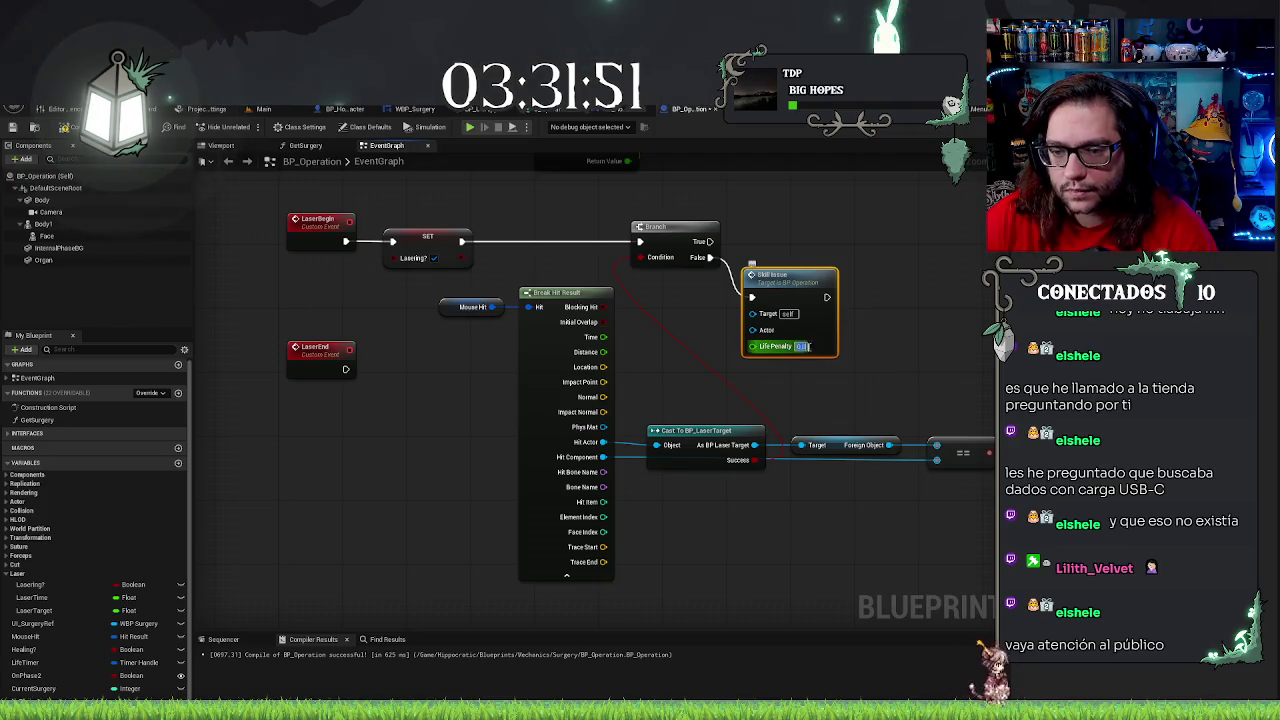
pyautogui.click(801, 346)
pyautogui.press('Return')
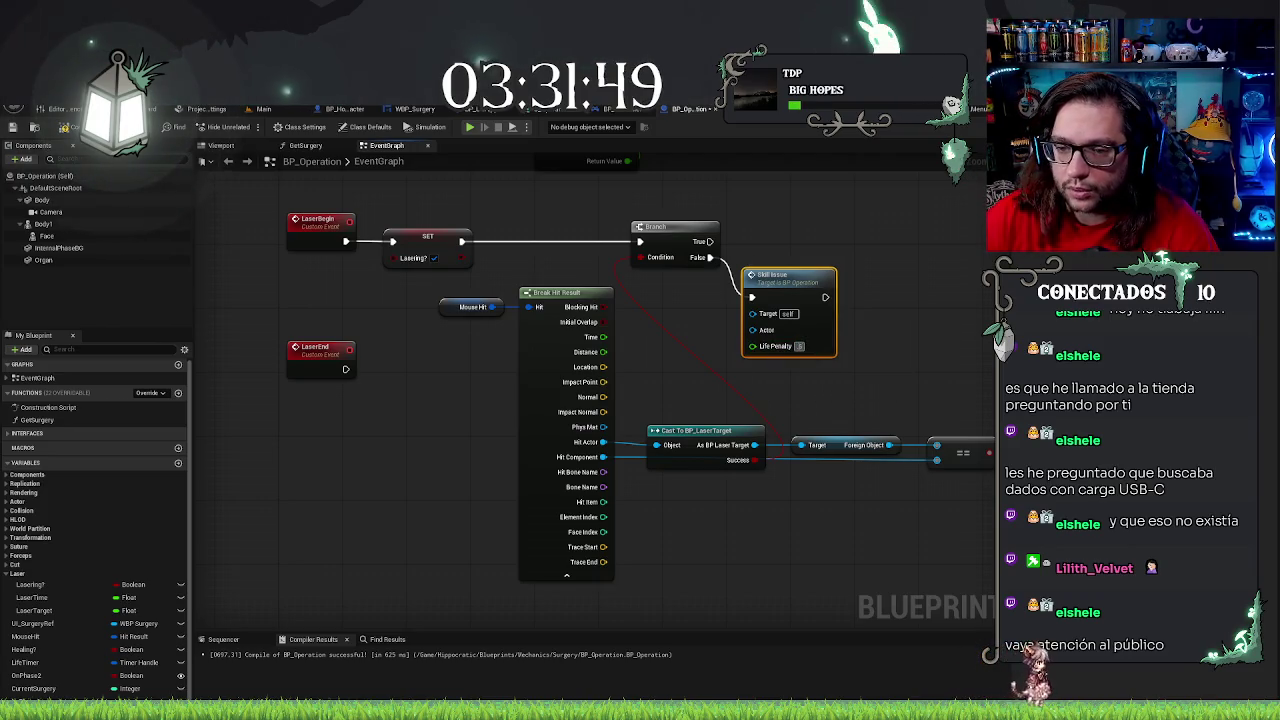
pyautogui.moveTo(785, 274)
pyautogui.mouseDown()
pyautogui.moveTo(724, 283)
pyautogui.moveTo(732, 298)
pyautogui.mouseUp()
pyautogui.click(825, 285)
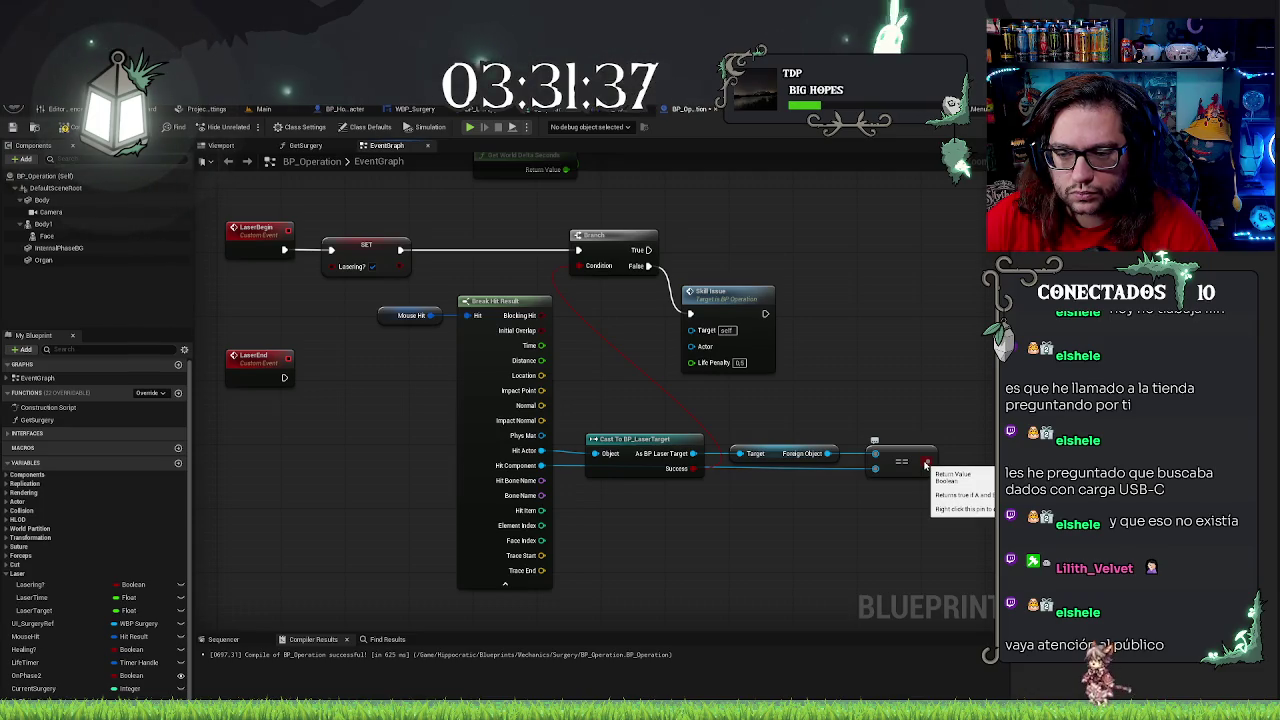
# Add an AND Boolean from the == result and wire it into the Branch Condition
pyautogui.moveTo(925, 463); pyautogui.dragTo(905, 400)
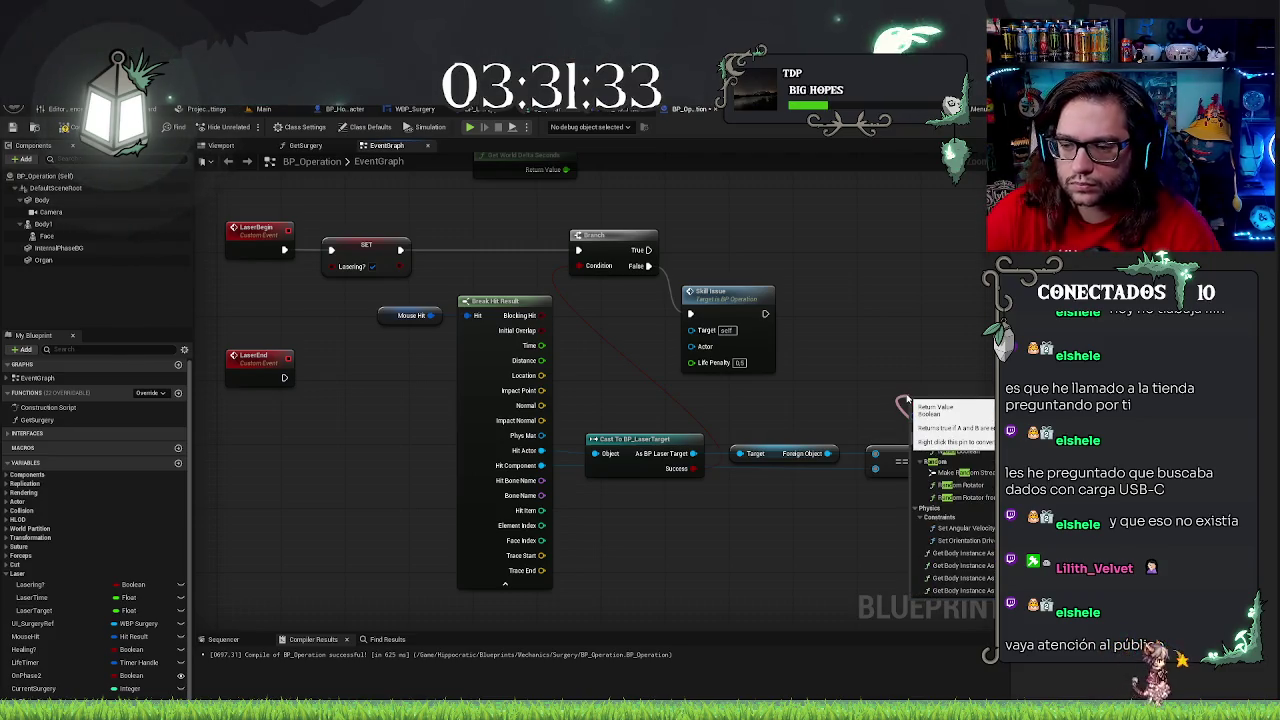
pyautogui.write('and')
pyautogui.click(958, 440)
pyautogui.moveTo(936, 399); pyautogui.dragTo(641, 313)
pyautogui.moveTo(585, 268)
pyautogui.mouseDown()
pyautogui.moveTo(714, 457)
pyautogui.moveTo(594, 297)
pyautogui.mouseUp()
pyautogui.moveTo(666, 315)
pyautogui.mouseDown()
pyautogui.moveTo(600, 290)
pyautogui.moveTo(582, 268)
pyautogui.mouseUp()
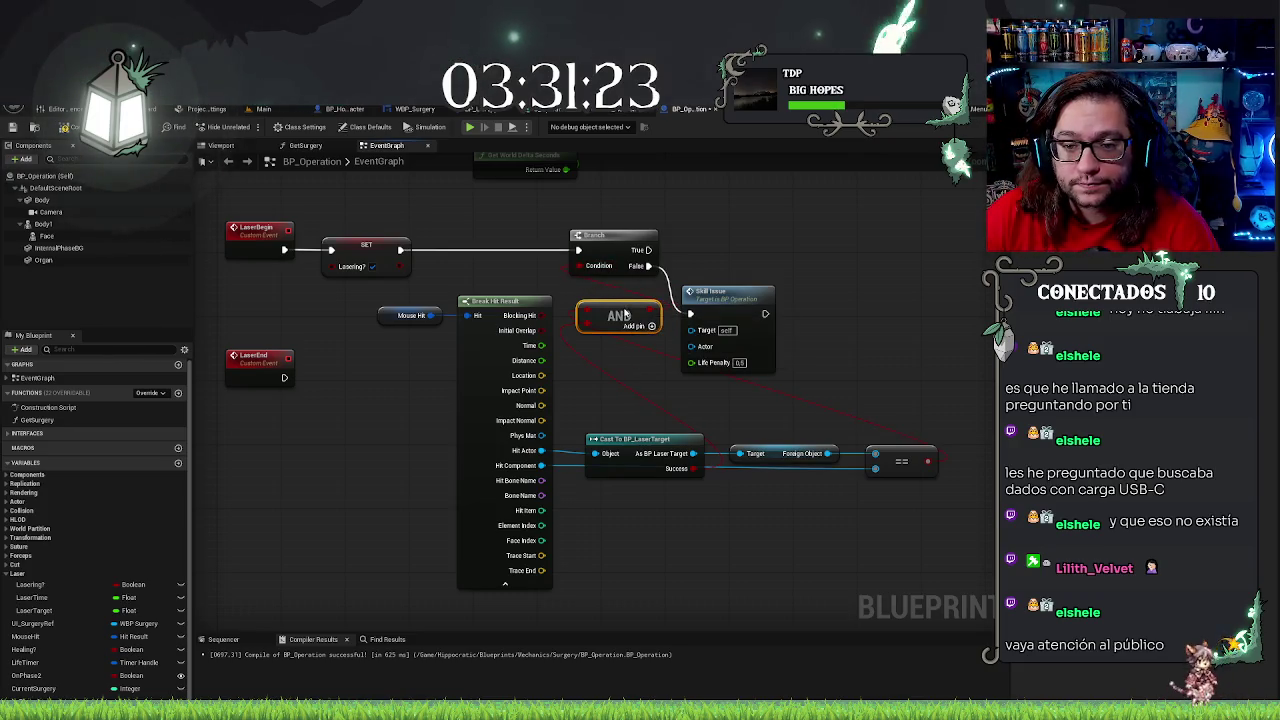
pyautogui.moveTo(620, 314); pyautogui.dragTo(628, 314)
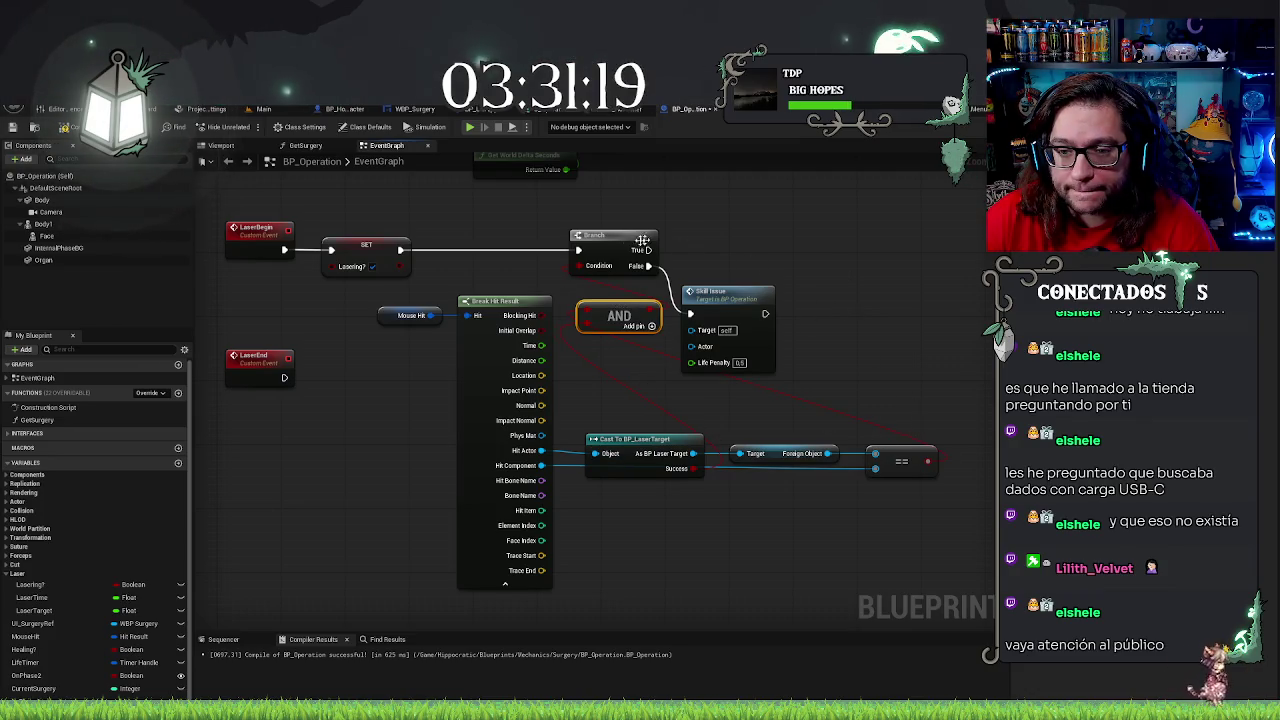
pyautogui.moveTo(714, 244)
pyautogui.mouseDown()
pyautogui.moveTo(891, 251)
pyautogui.moveTo(851, 363)
pyautogui.moveTo(710, 311)
pyautogui.mouseUp()
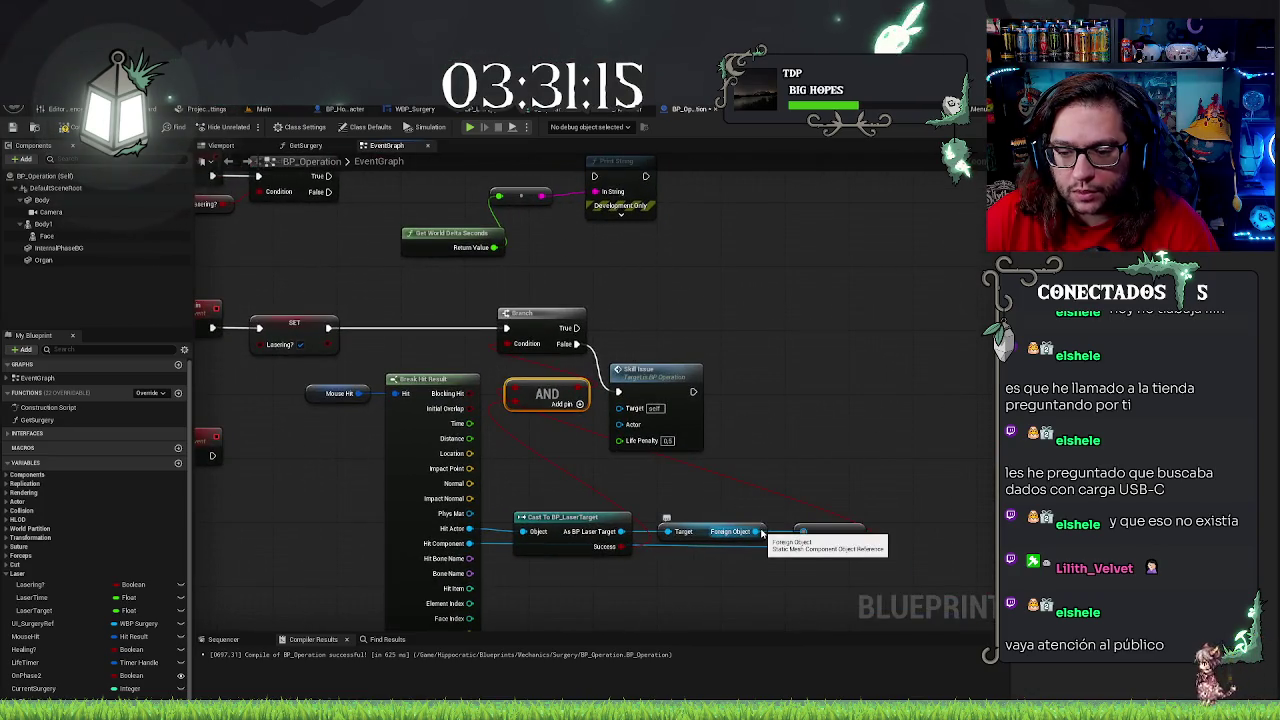
pyautogui.moveTo(761, 533); pyautogui.dragTo(775, 421)
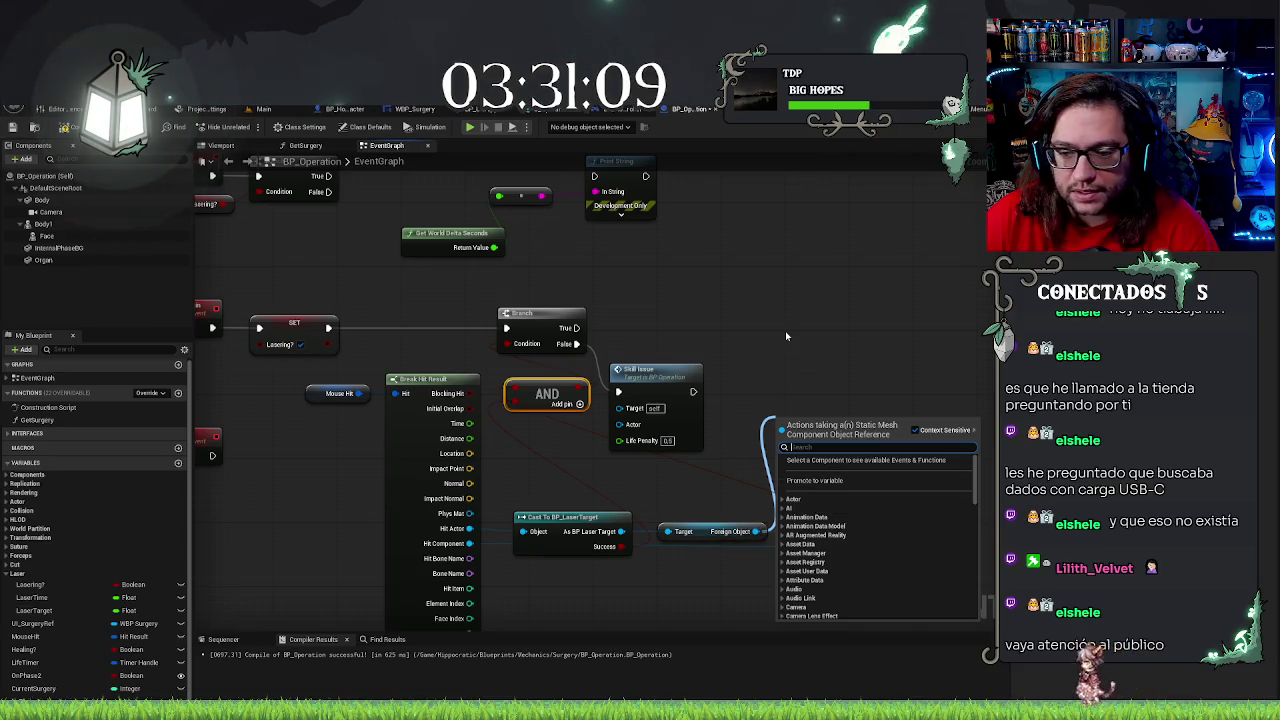
# Replace the float LaserTarget with a Hit Component variable in Laser, set after Branch True
pyautogui.click(40, 610)
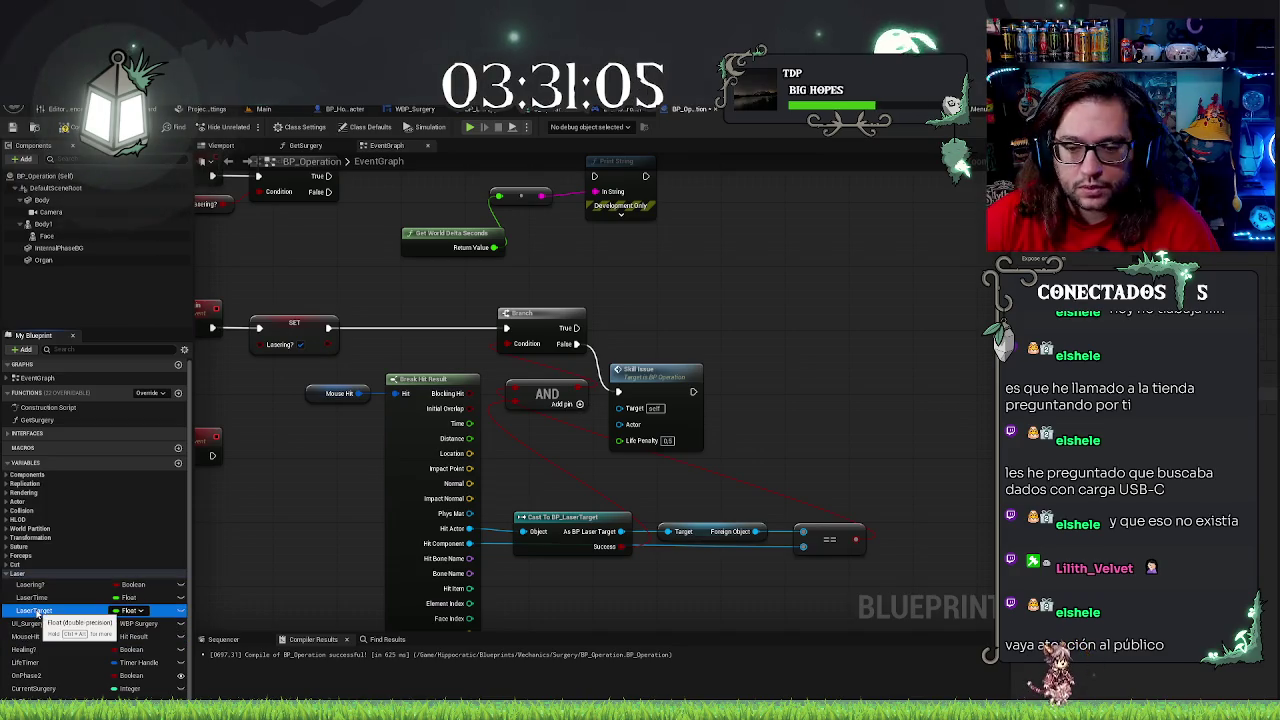
pyautogui.press('Delete')
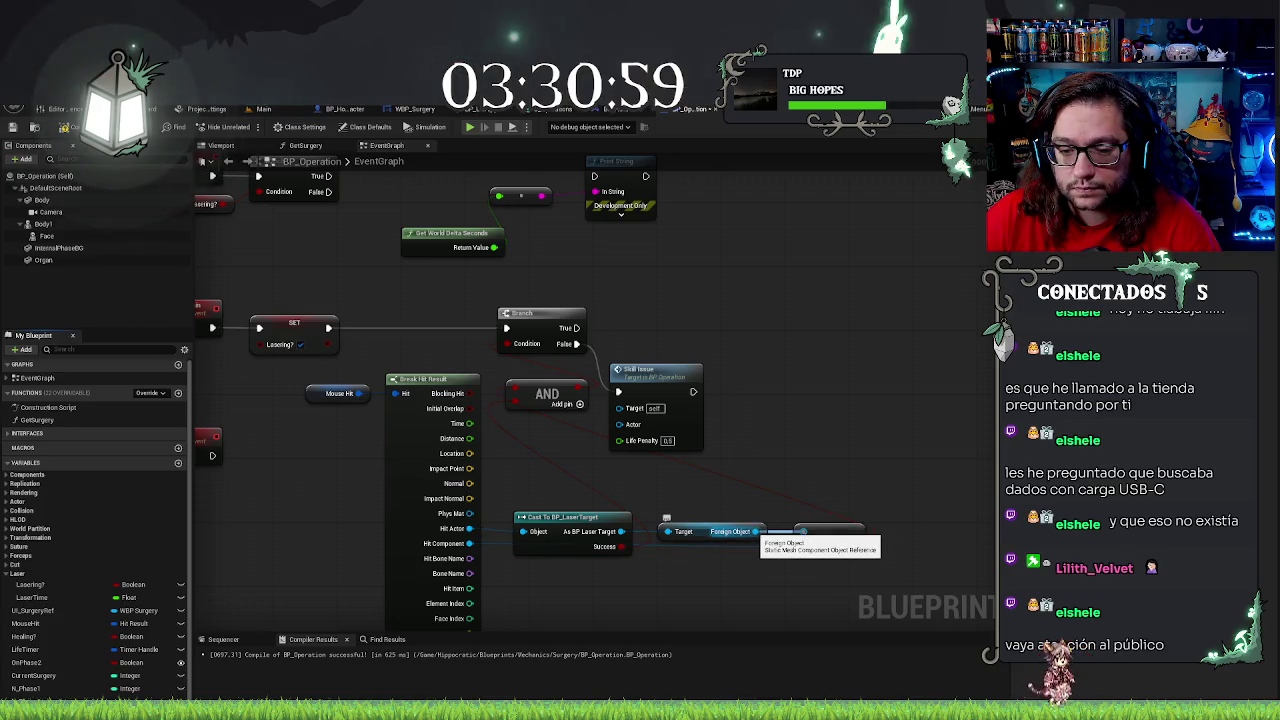
pyautogui.moveTo(803, 546)
pyautogui.mouseDown()
pyautogui.moveTo(469, 543)
pyautogui.moveTo(792, 421)
pyautogui.mouseUp()
pyautogui.press('Escape')
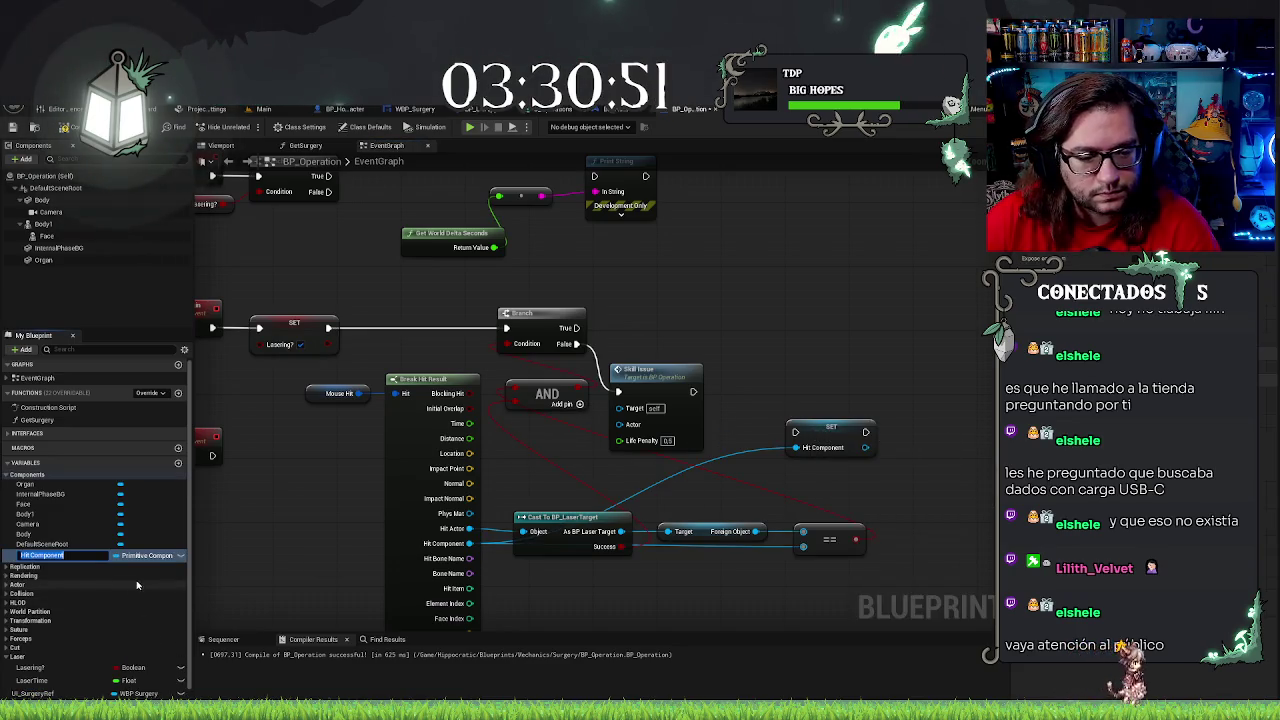
pyautogui.moveTo(45, 555)
pyautogui.mouseDown()
pyautogui.moveTo(43, 655)
pyautogui.moveTo(15, 661)
pyautogui.mouseUp()
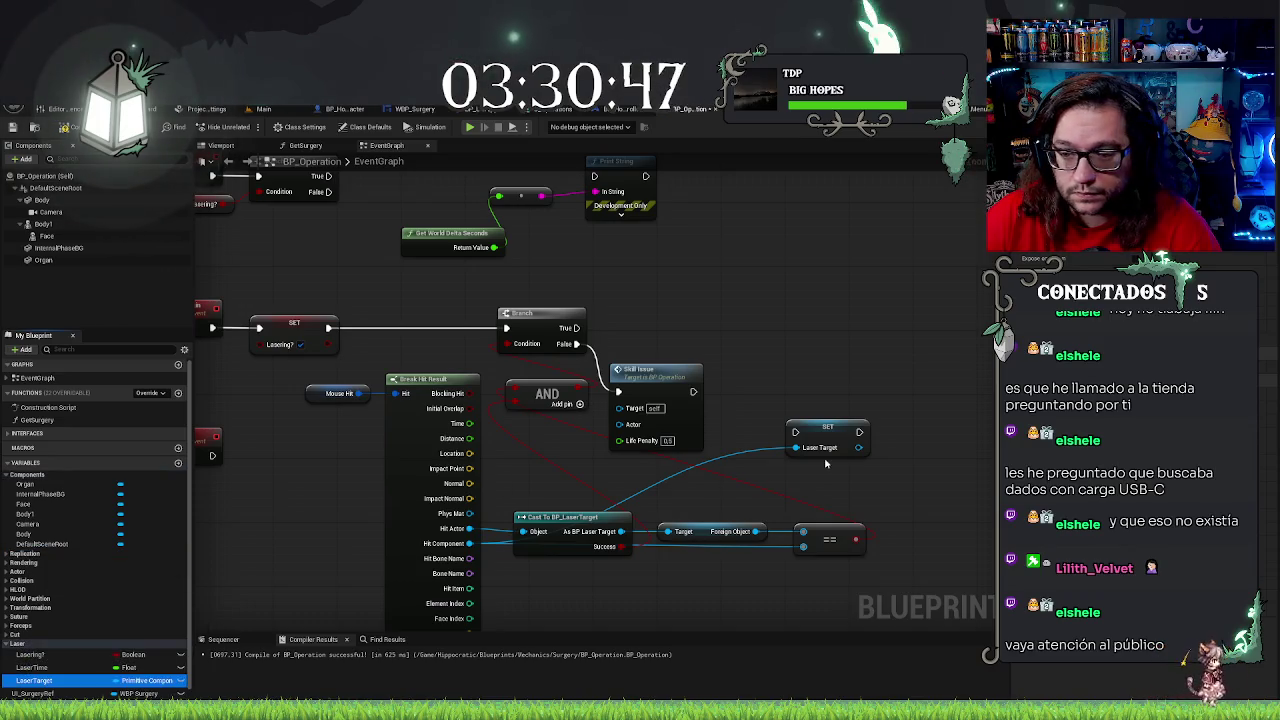
pyautogui.moveTo(826, 429)
pyautogui.mouseDown()
pyautogui.moveTo(696, 327)
pyautogui.moveTo(583, 326)
pyautogui.moveTo(620, 327)
pyautogui.mouseUp()
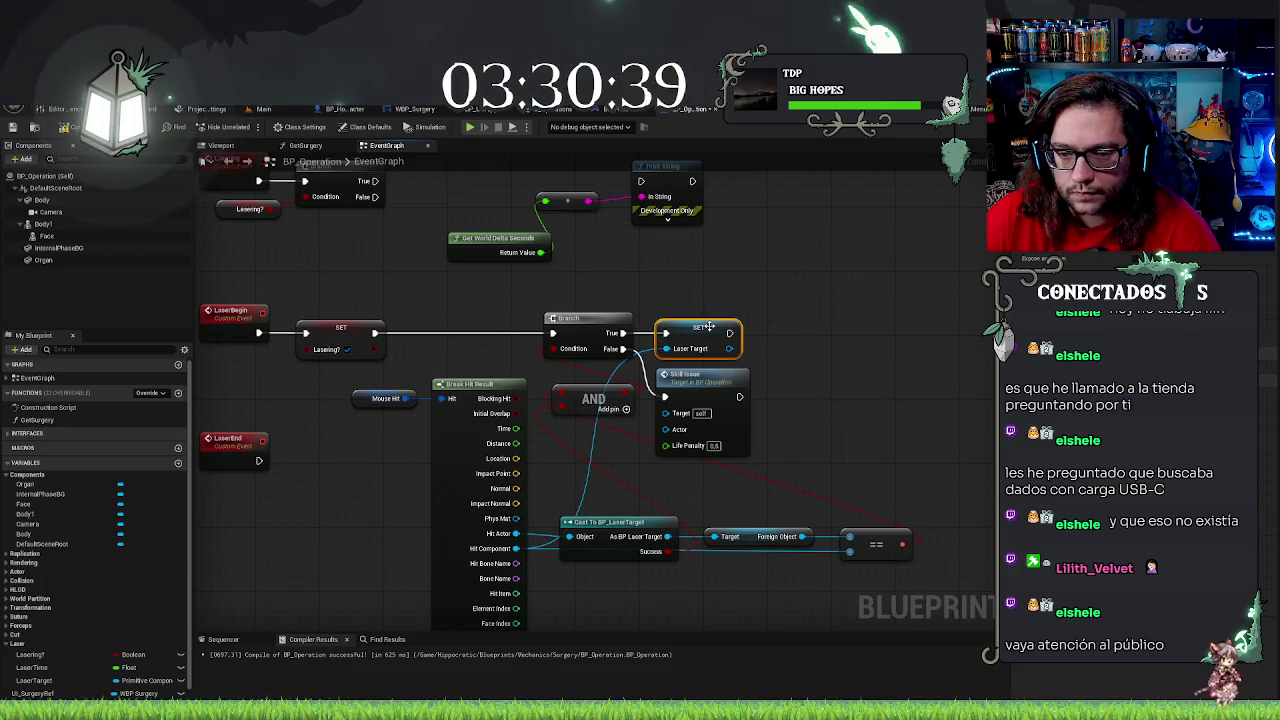
# Paste an empty SET Laser Target copy after Skill Issue to clear the target
pyautogui.hotkey('ctrl', 'c')
pyautogui.hotkey('ctrl', 'v')
pyautogui.moveTo(830, 398); pyautogui.dragTo(802, 391)
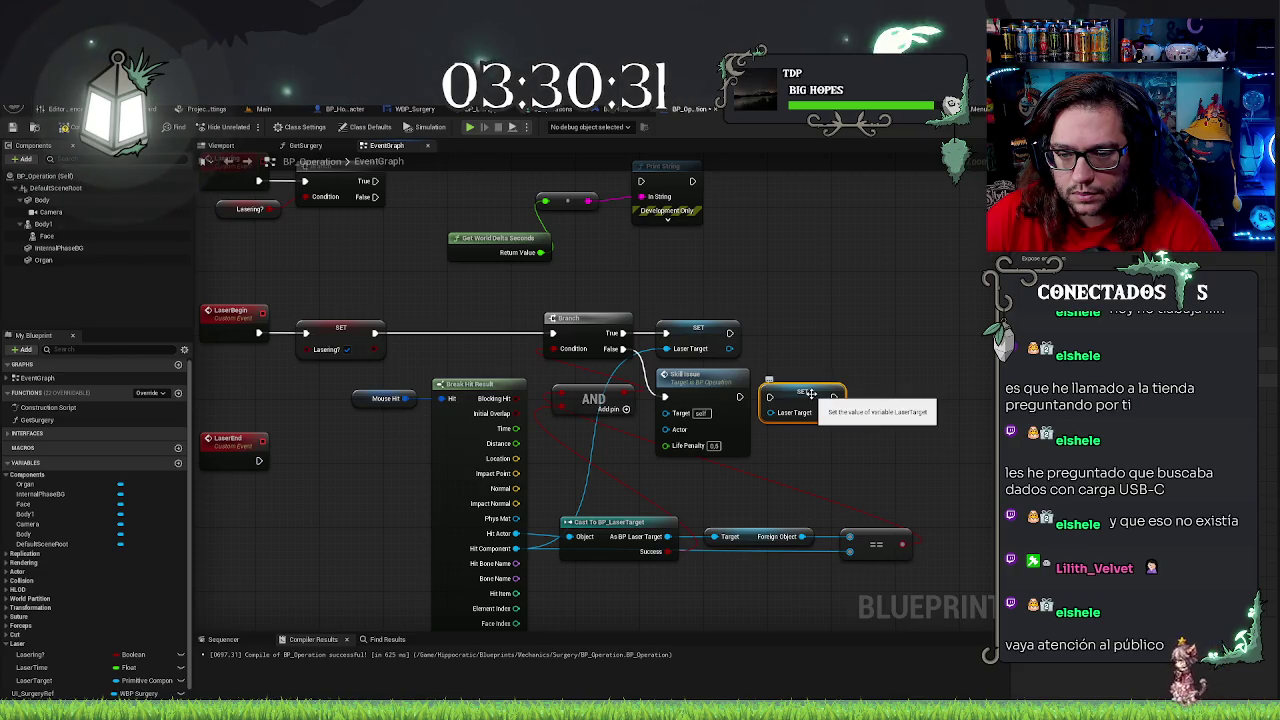
pyautogui.moveTo(810, 393); pyautogui.dragTo(740, 397)
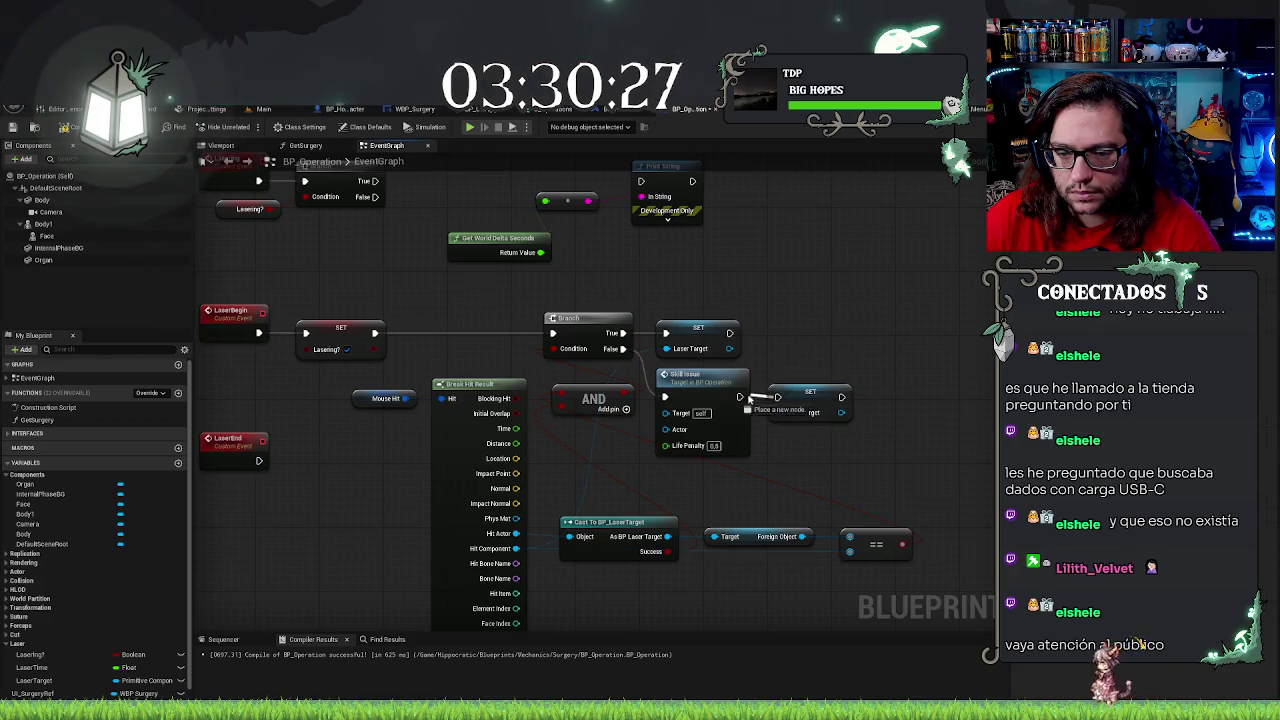
pyautogui.moveTo(825, 321); pyautogui.dragTo(881, 342)
pyautogui.click(874, 446)
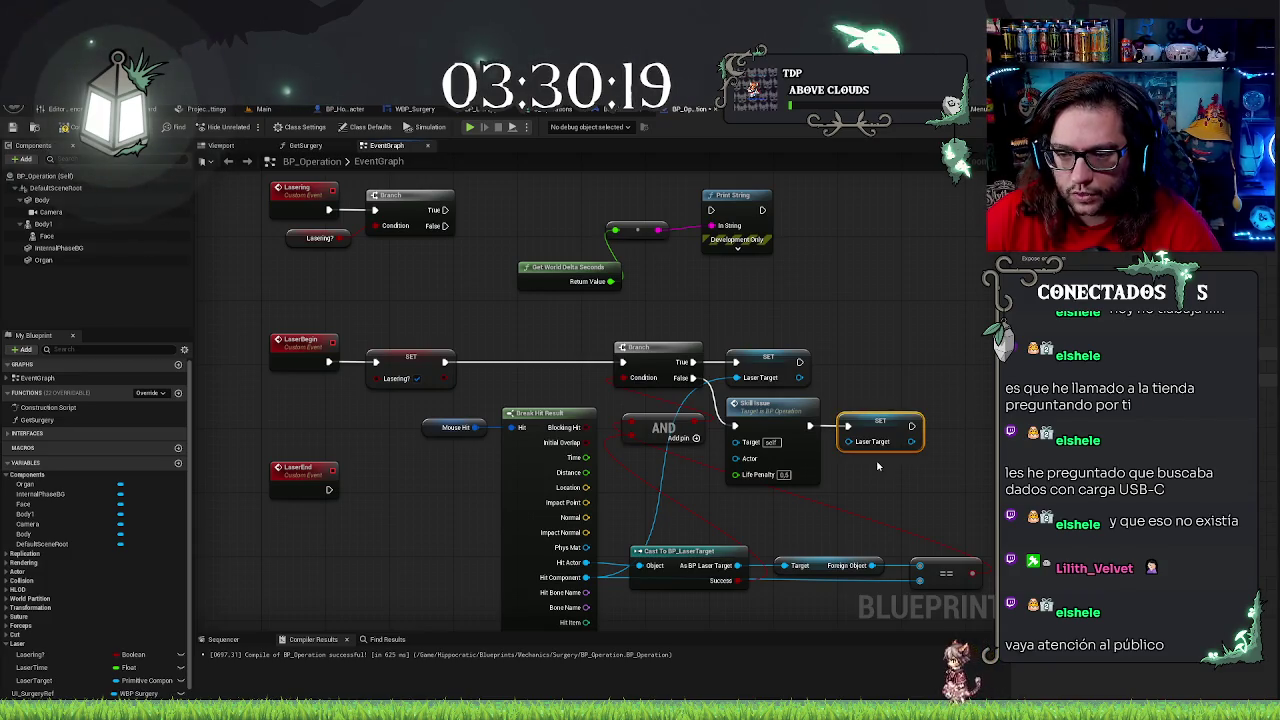
pyautogui.moveTo(357, 531)
pyautogui.mouseDown()
pyautogui.moveTo(444, 464)
pyautogui.moveTo(490, 460)
pyautogui.moveTo(458, 414)
pyautogui.moveTo(416, 422)
pyautogui.mouseUp()
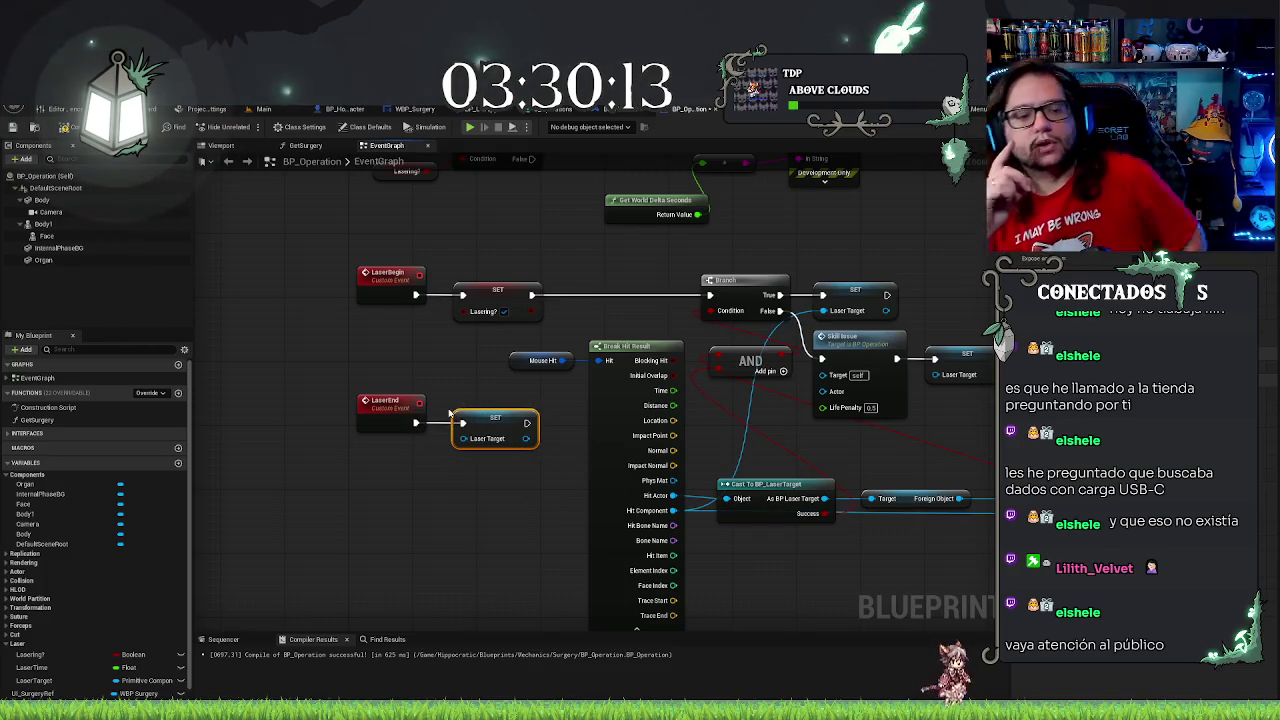
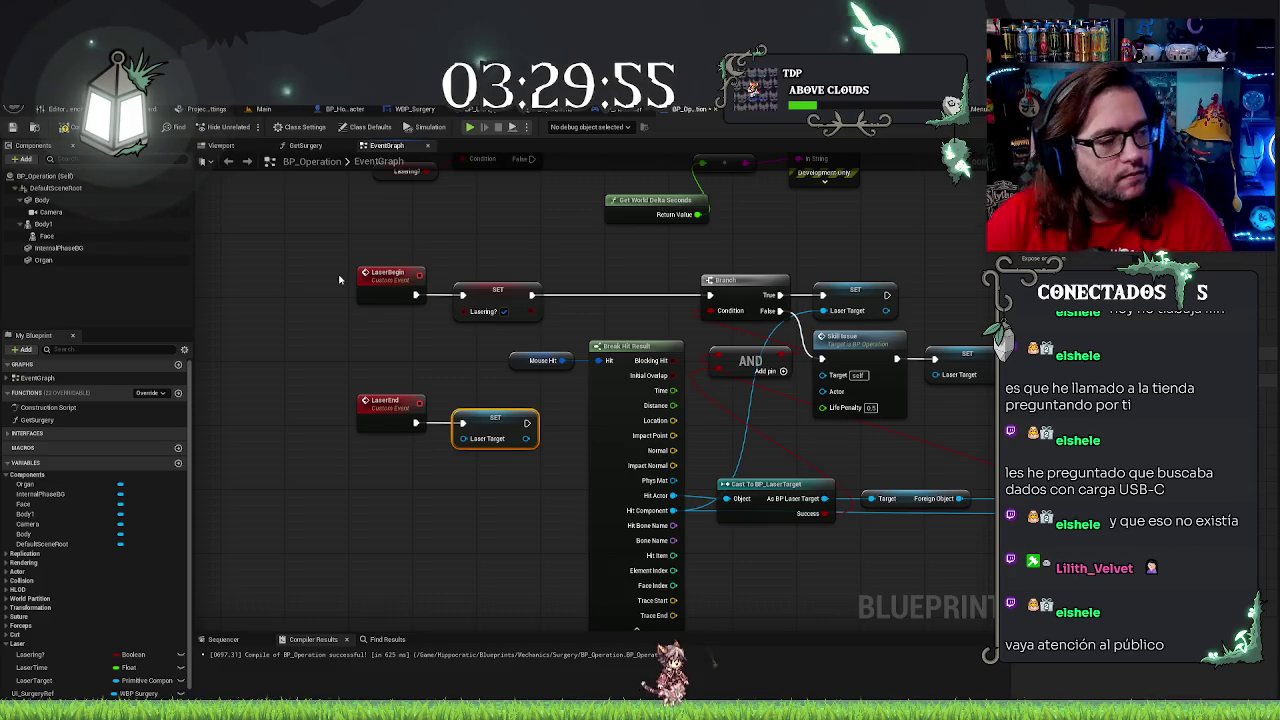
# Add a validated Laser Target get to the Lasering event logic
pyautogui.moveTo(906, 465); pyautogui.dragTo(855, 453)
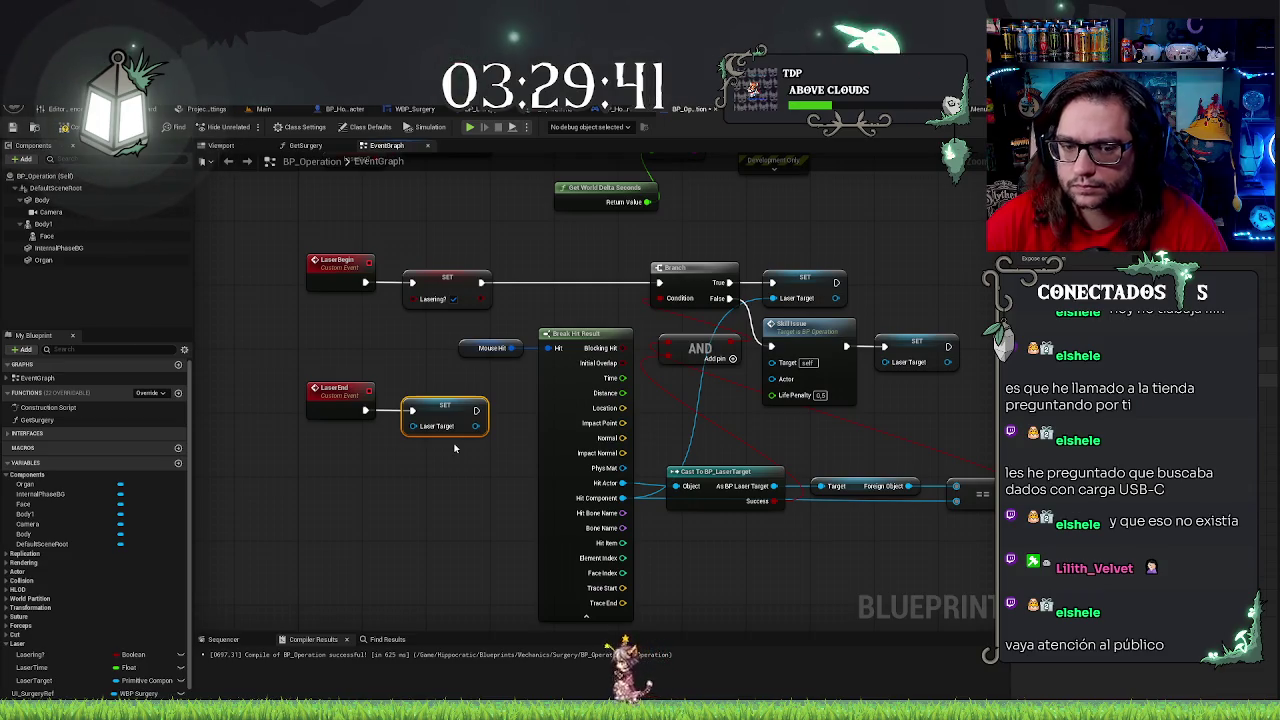
pyautogui.moveTo(447, 430)
pyautogui.mouseDown()
pyautogui.moveTo(422, 688)
pyautogui.moveTo(447, 651)
pyautogui.moveTo(483, 512)
pyautogui.mouseUp()
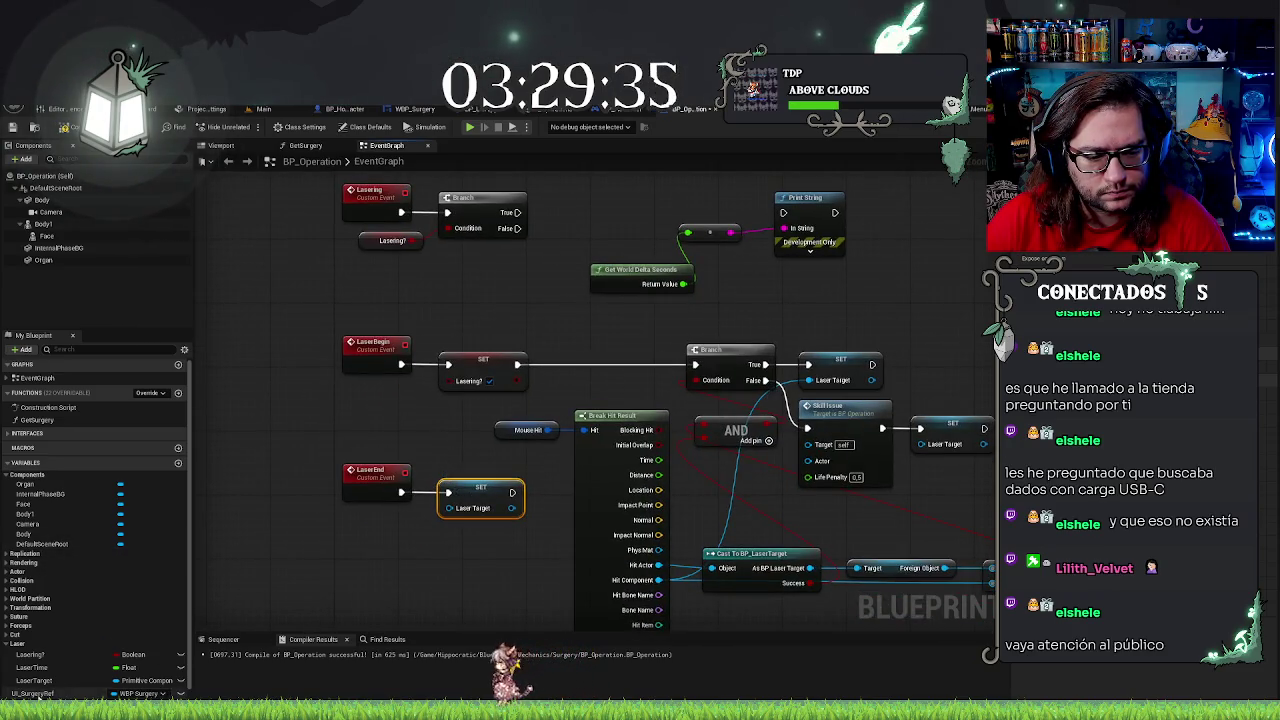
pyautogui.moveTo(34, 680)
pyautogui.mouseDown()
pyautogui.moveTo(514, 294)
pyautogui.moveTo(594, 201)
pyautogui.moveTo(518, 214)
pyautogui.mouseUp()
pyautogui.rightClick(489, 283)
pyautogui.click(540, 514)
# Delete the conversion and Print String debug nodes and add a Laser Time setter
pyautogui.moveTo(626, 208); pyautogui.dragTo(583, 242)
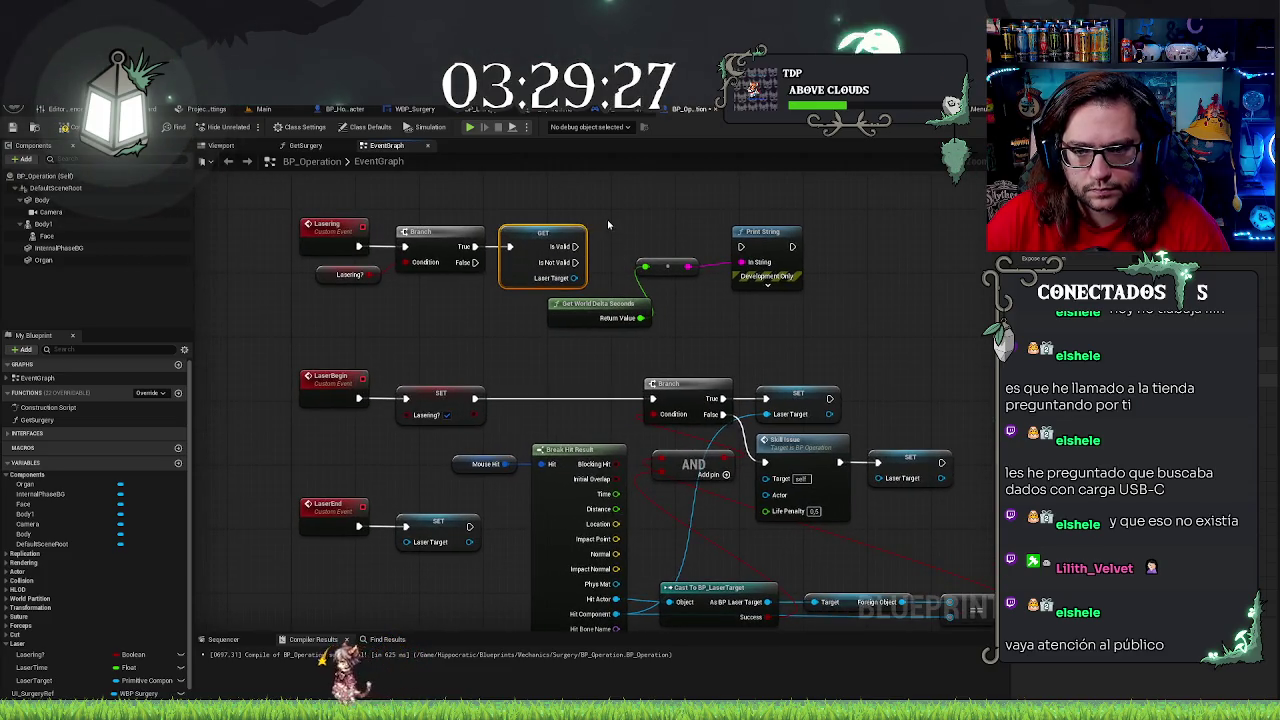
pyautogui.moveTo(591, 310); pyautogui.dragTo(534, 310)
pyautogui.moveTo(622, 214); pyautogui.dragTo(800, 315)
pyautogui.press('Delete')
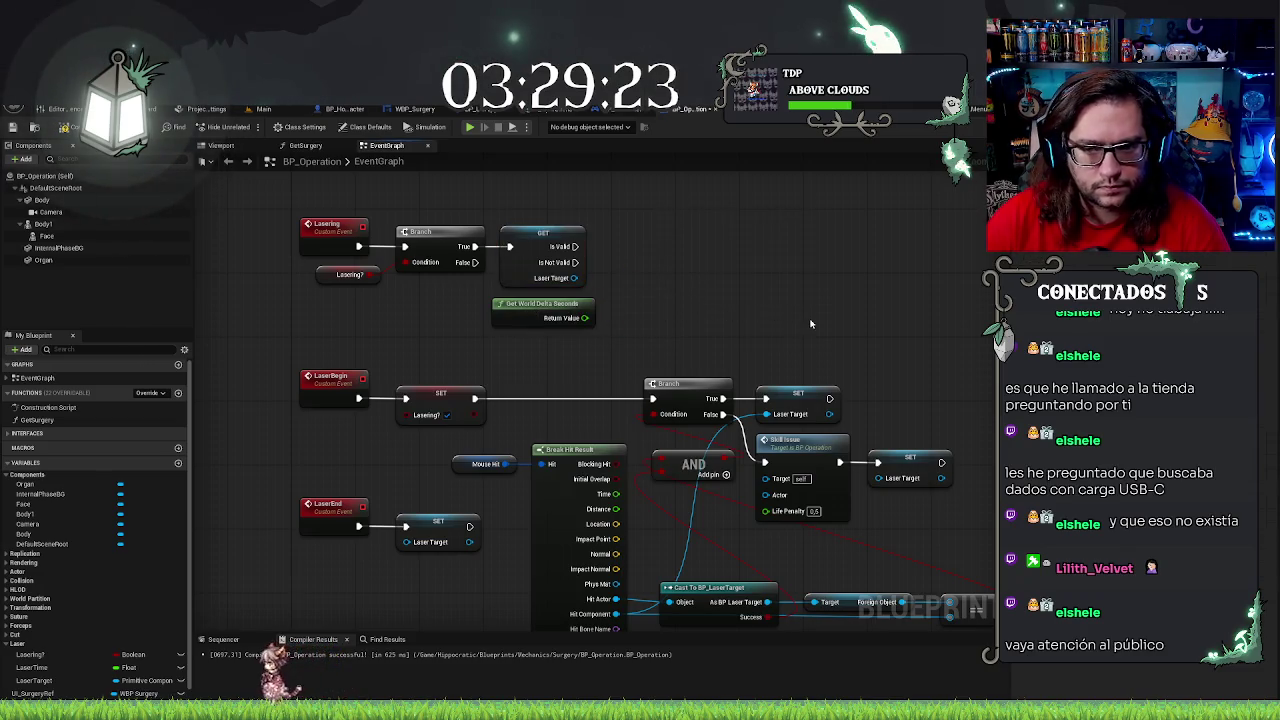
pyautogui.moveTo(31, 667)
pyautogui.mouseDown()
pyautogui.moveTo(665, 315)
pyautogui.moveTo(641, 290)
pyautogui.moveTo(540, 398)
pyautogui.moveTo(569, 398)
pyautogui.mouseUp()
pyautogui.moveTo(476, 398); pyautogui.dragTo(528, 399)
# Chain the Laser Time setter before LaserBegin's Branch and paste a copy beside Lasering
pyautogui.moveTo(601, 398)
pyautogui.mouseDown()
pyautogui.moveTo(680, 404)
pyautogui.moveTo(655, 398)
pyautogui.mouseUp()
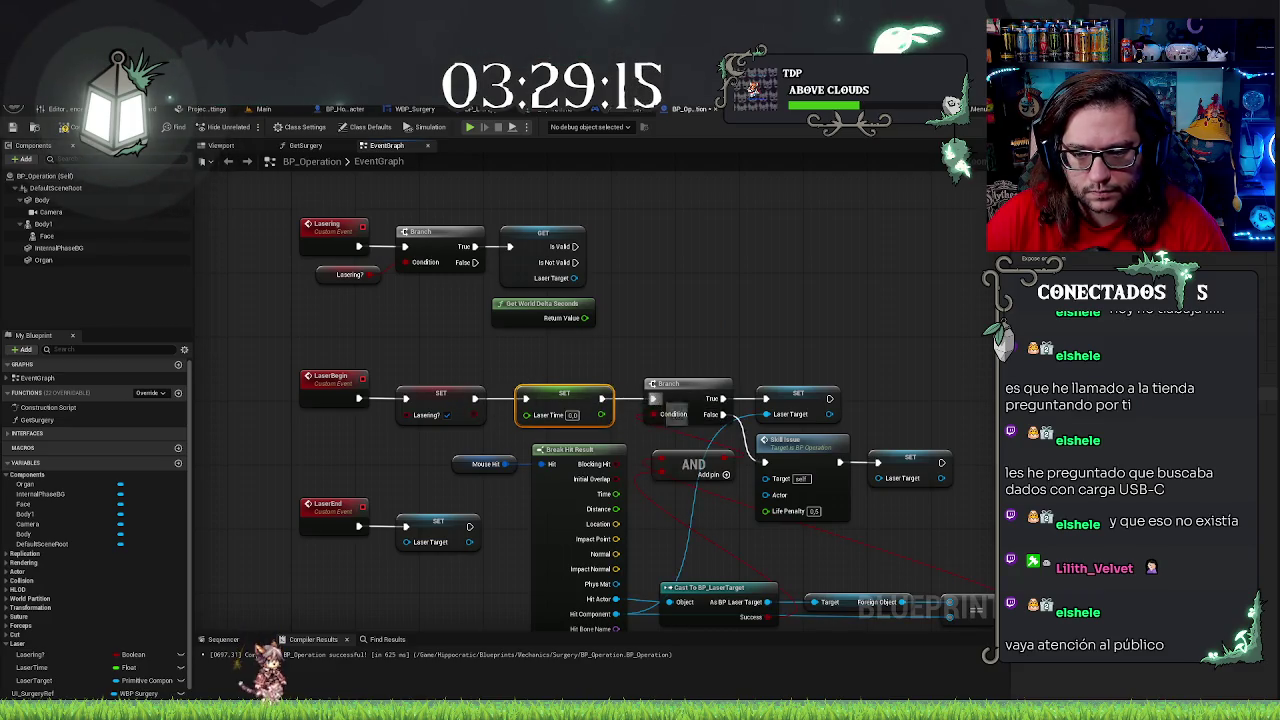
pyautogui.hotkey('ctrl', 'v')
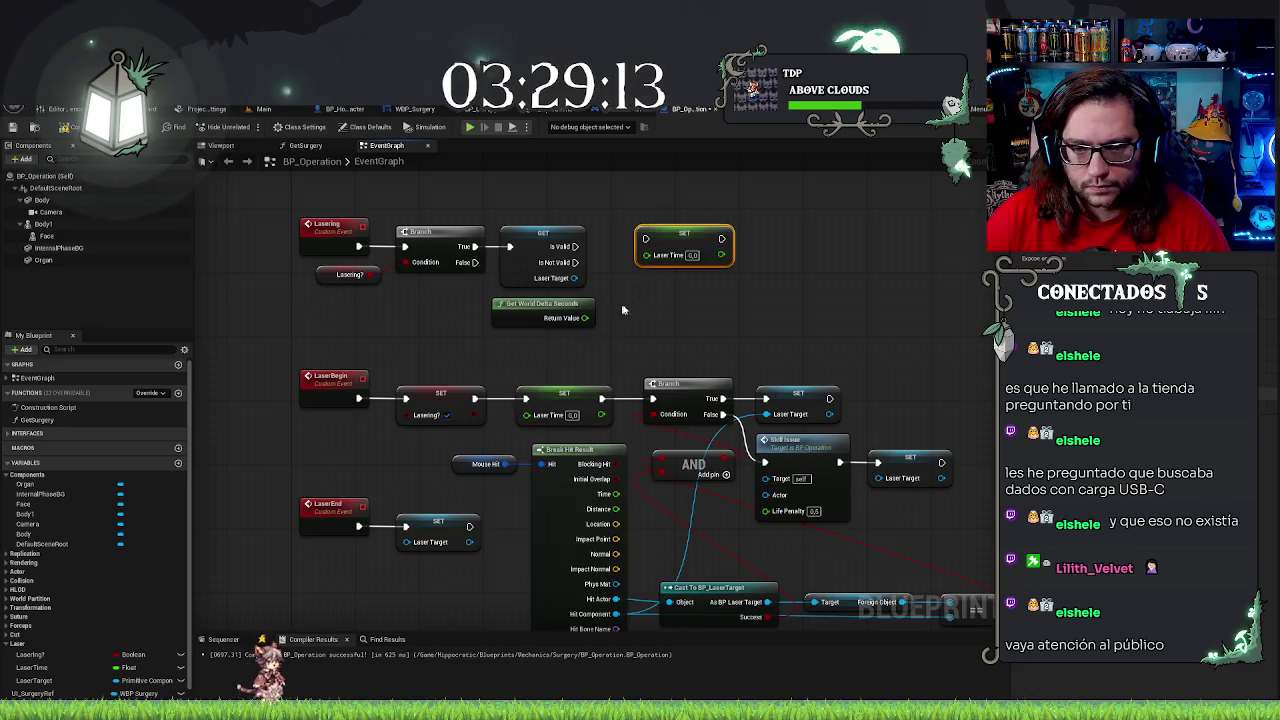
pyautogui.moveTo(679, 232); pyautogui.dragTo(680, 241)
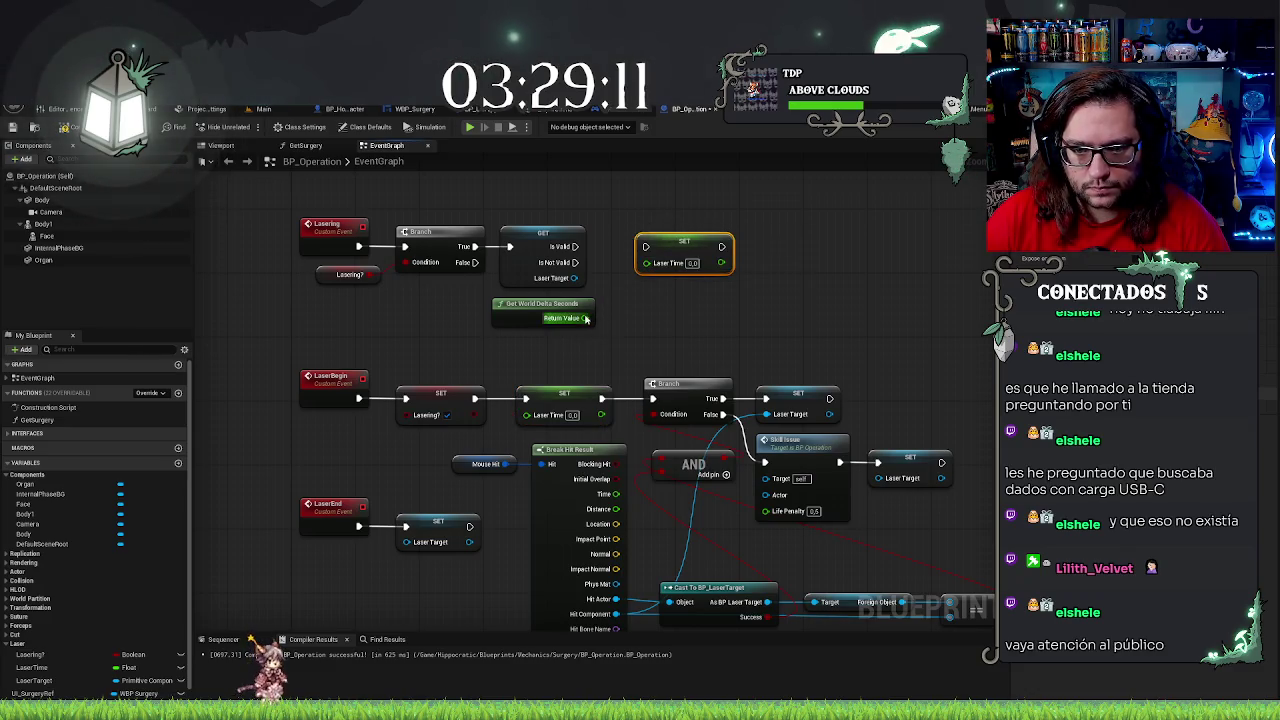
# Feed the copied setter with Laser Time plus Get World Delta Seconds through an Add node
pyautogui.click(35, 667)
pyautogui.moveTo(35, 667)
pyautogui.mouseDown()
pyautogui.moveTo(576, 347)
pyautogui.moveTo(635, 328)
pyautogui.mouseUp()
pyautogui.write('add')
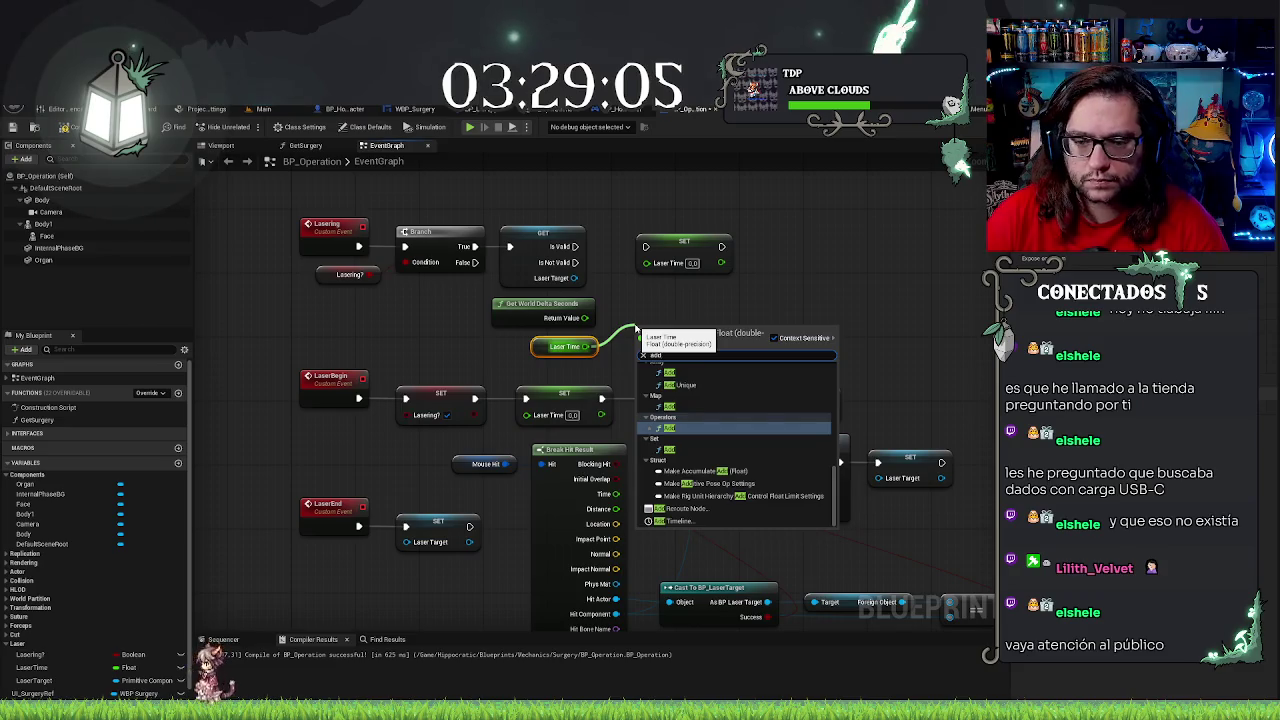
pyautogui.press('Return')
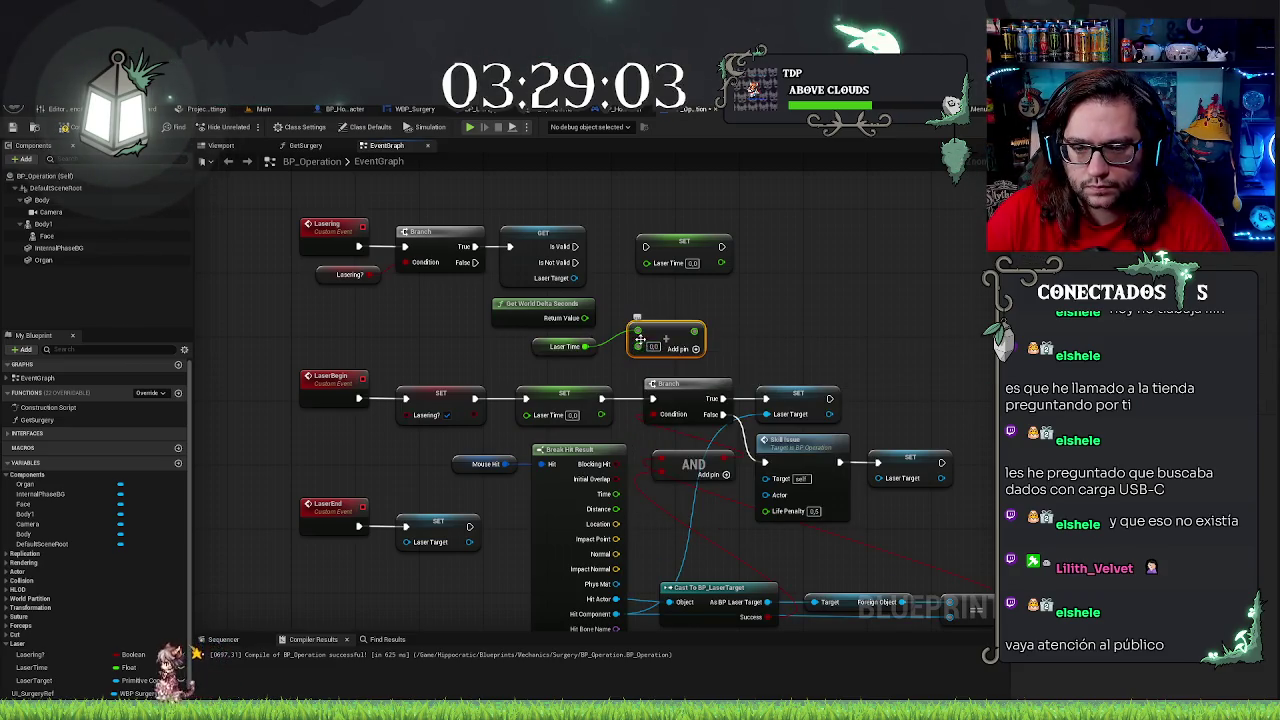
pyautogui.moveTo(637, 331)
pyautogui.mouseDown()
pyautogui.moveTo(585, 318)
pyautogui.moveTo(637, 346)
pyautogui.moveTo(647, 258)
pyautogui.mouseUp()
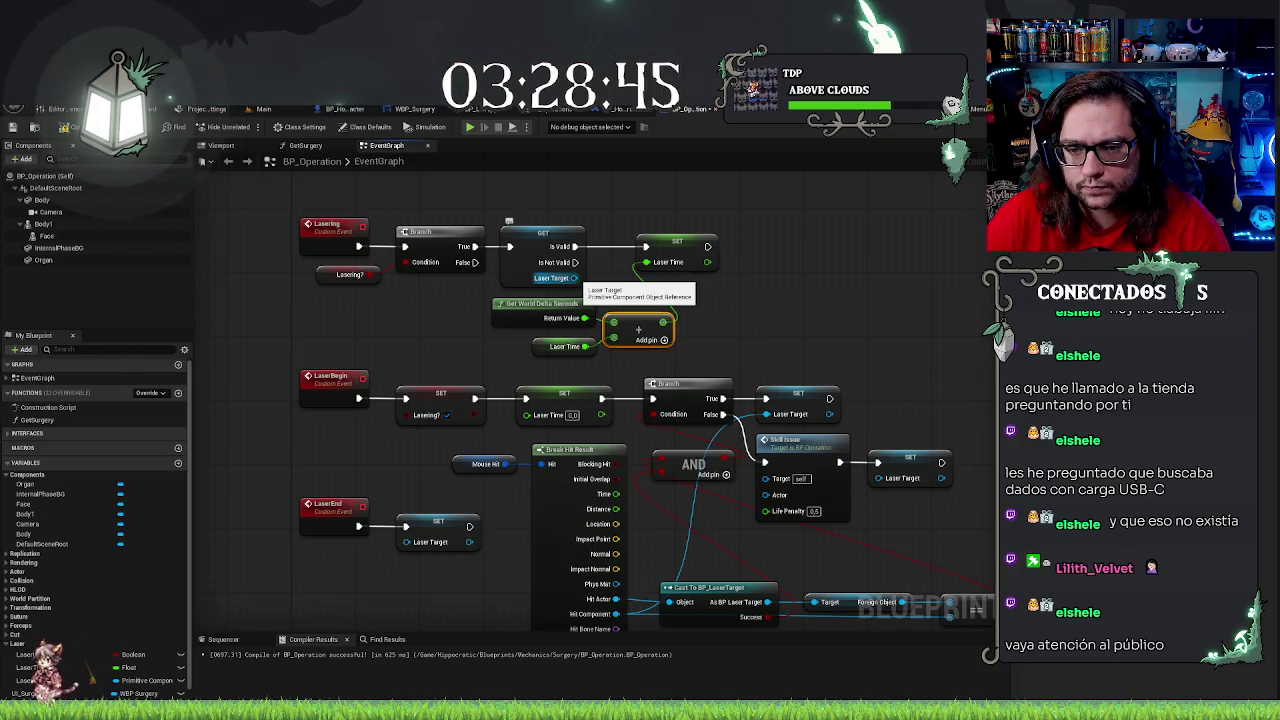
pyautogui.moveTo(792, 358); pyautogui.dragTo(686, 286)
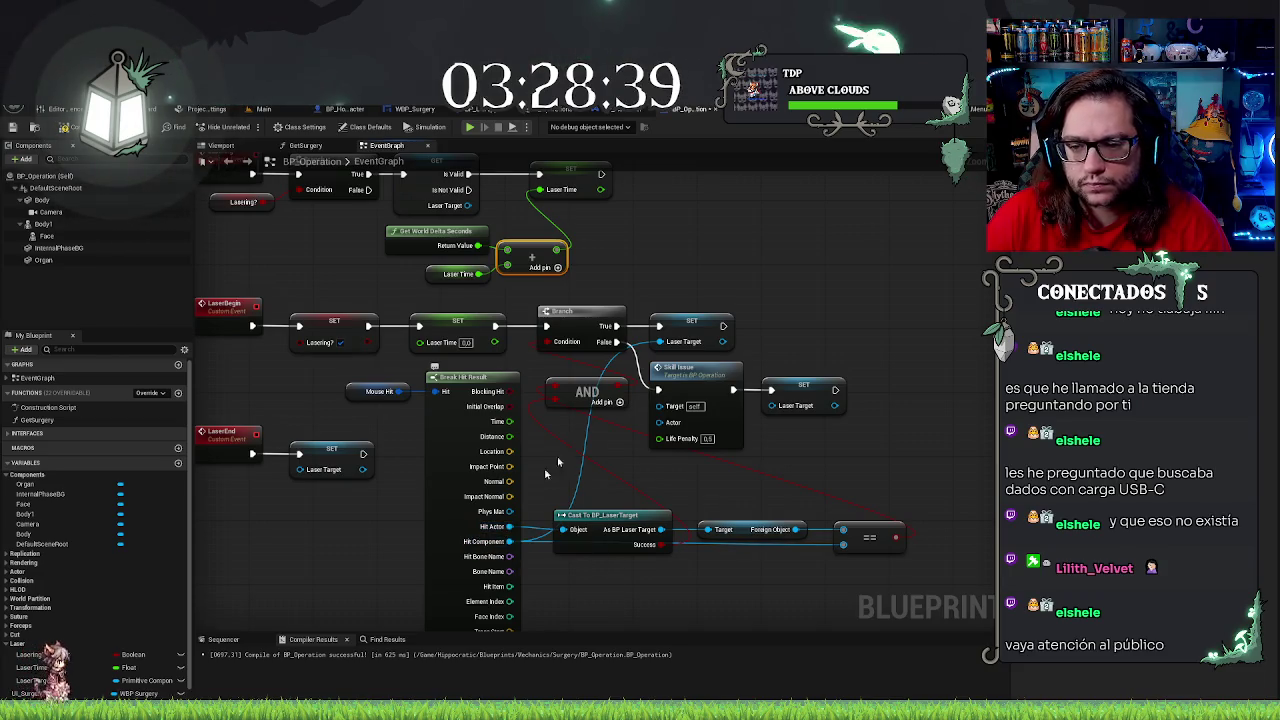
# Promote Hit Actor to a new LaserActor variable set after the Laser Target setter
pyautogui.click(683, 321)
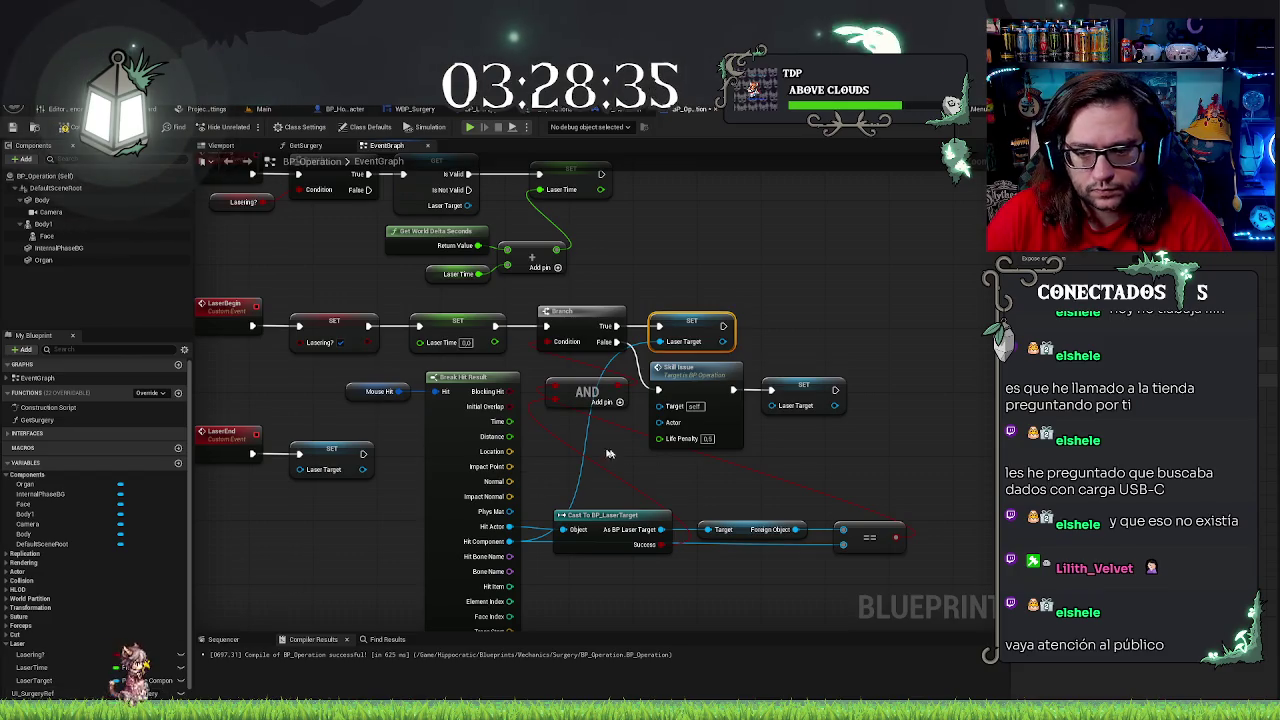
pyautogui.moveTo(512, 527)
pyautogui.mouseDown()
pyautogui.moveTo(829, 329)
pyautogui.moveTo(798, 334)
pyautogui.mouseUp()
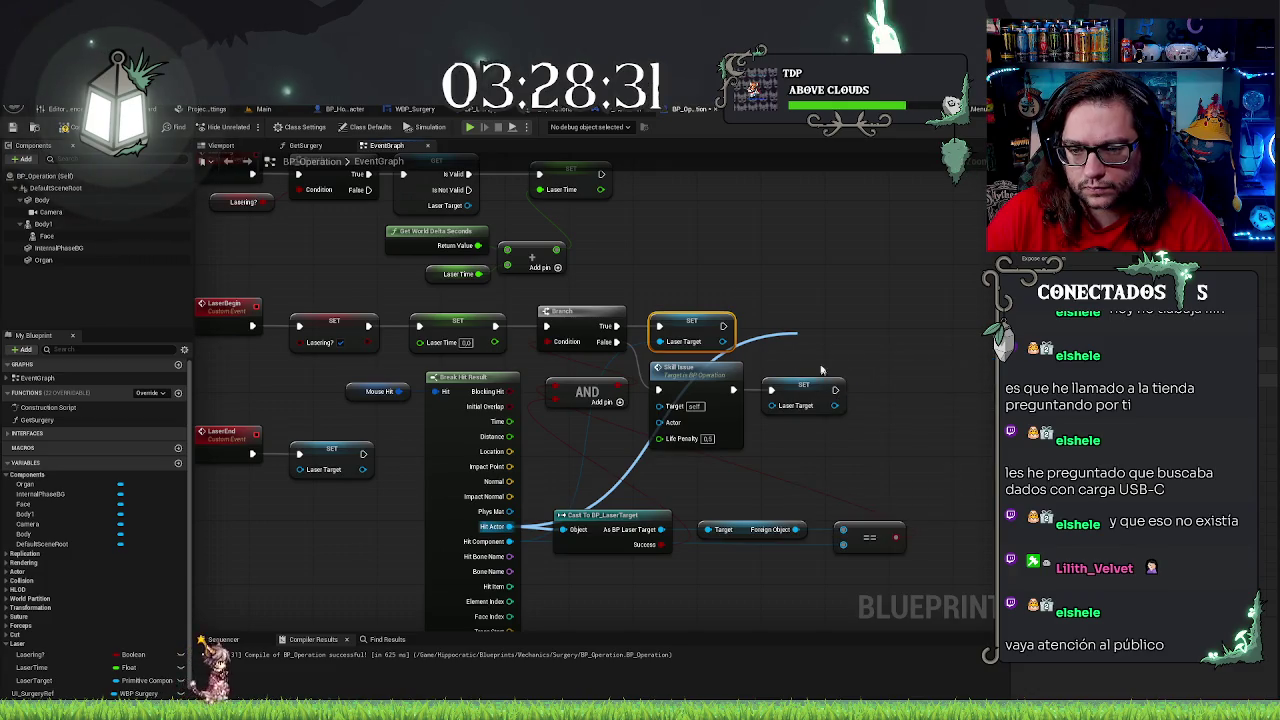
pyautogui.click(850, 396)
pyautogui.moveTo(815, 348); pyautogui.dragTo(766, 335)
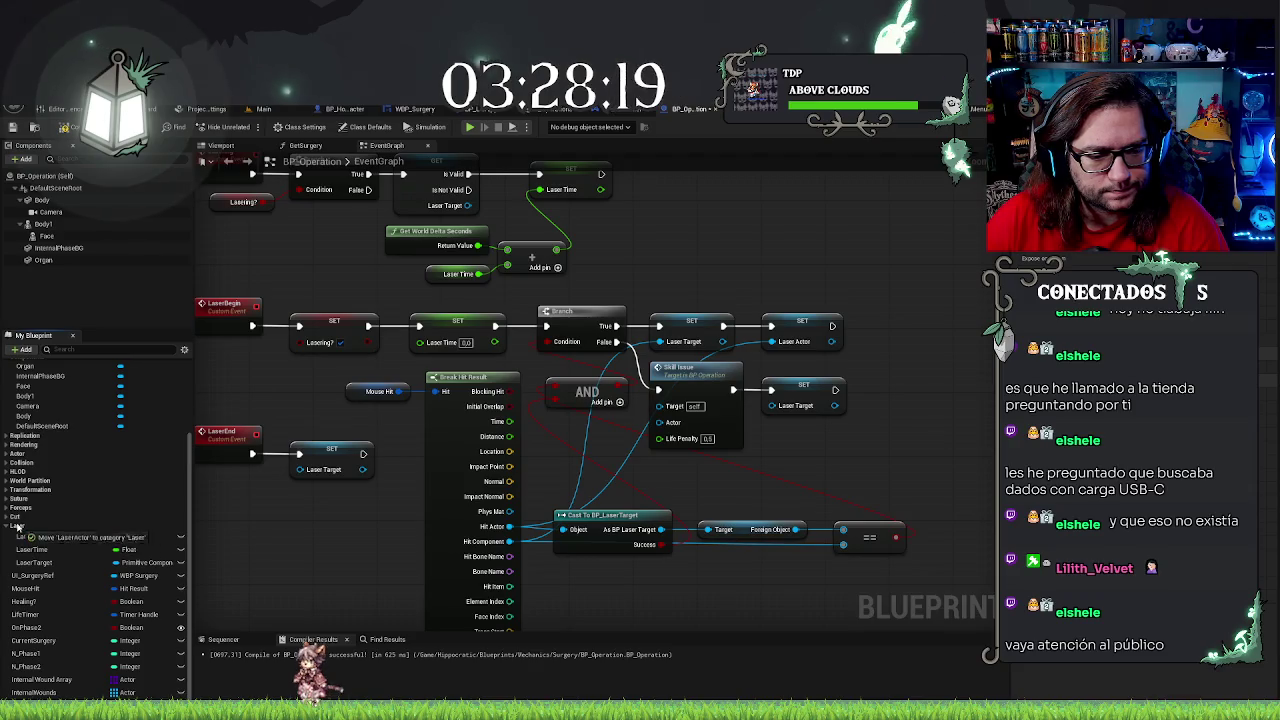
# File LaserActor under the Laser category and compile BP_Operation
pyautogui.moveTo(20, 528); pyautogui.dragTo(20, 528)
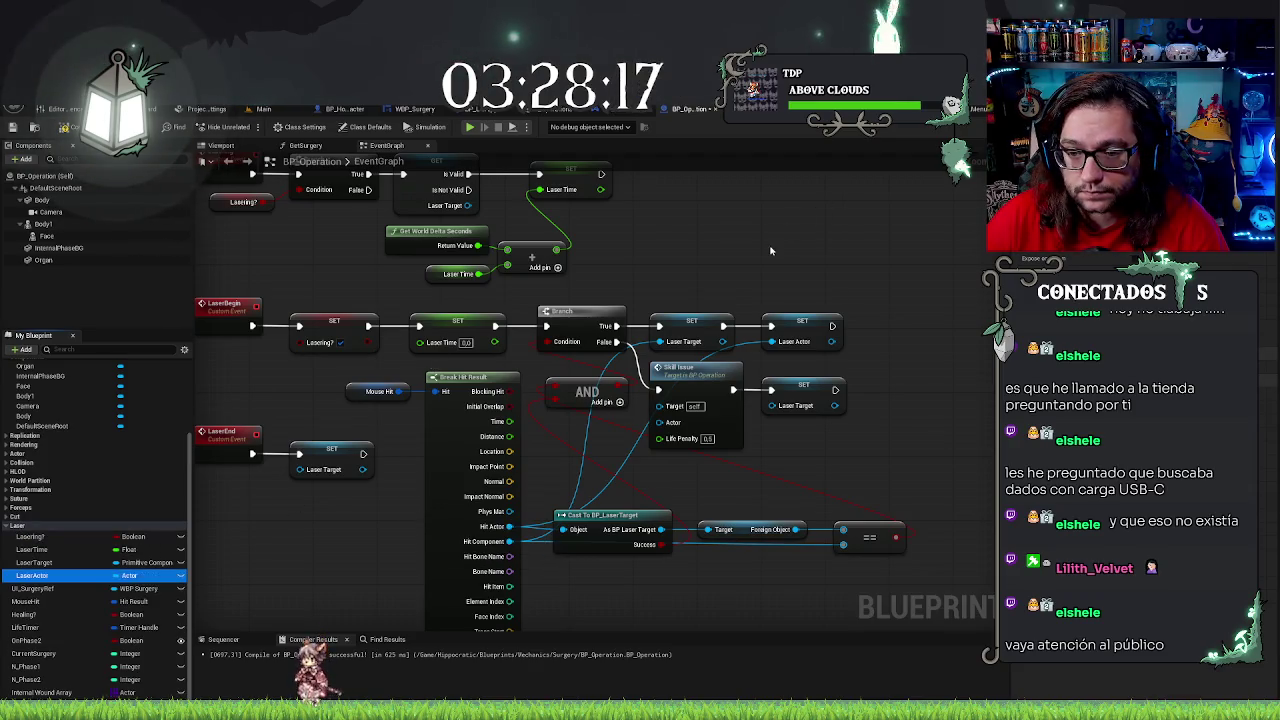
pyautogui.moveTo(769, 255); pyautogui.dragTo(806, 284)
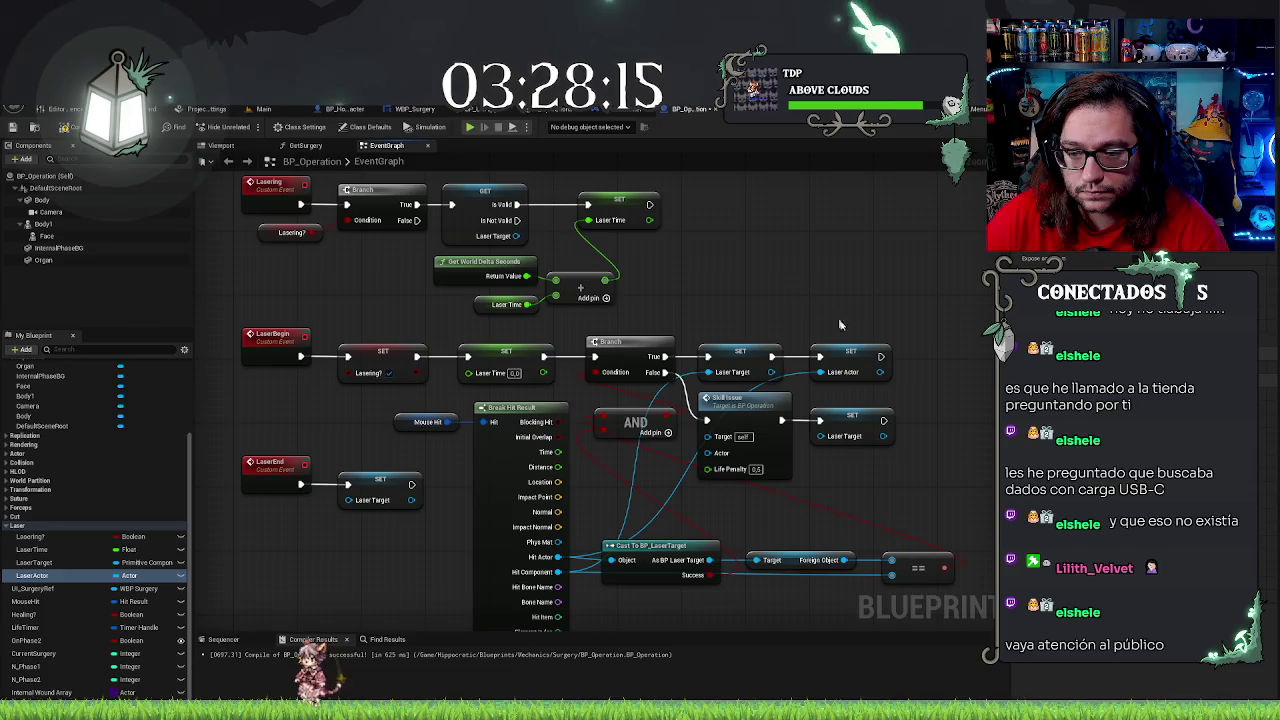
pyautogui.moveTo(881, 296); pyautogui.dragTo(763, 326)
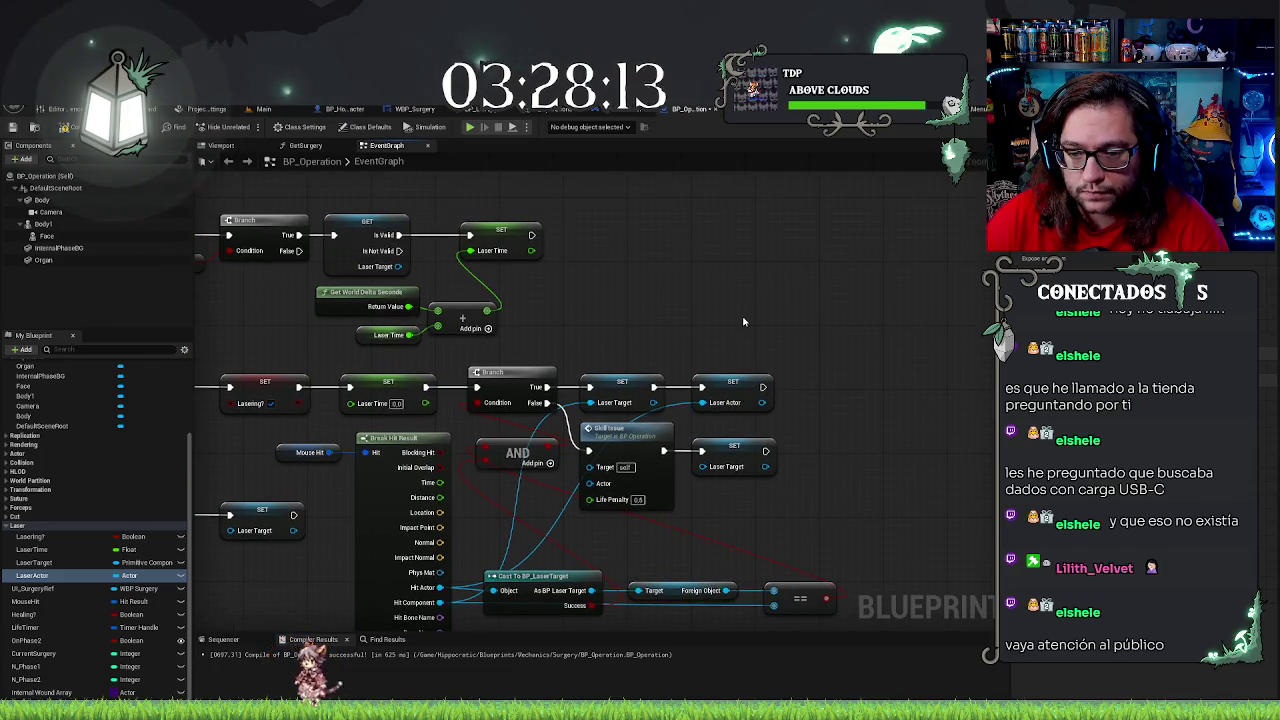
pyautogui.click(768, 398)
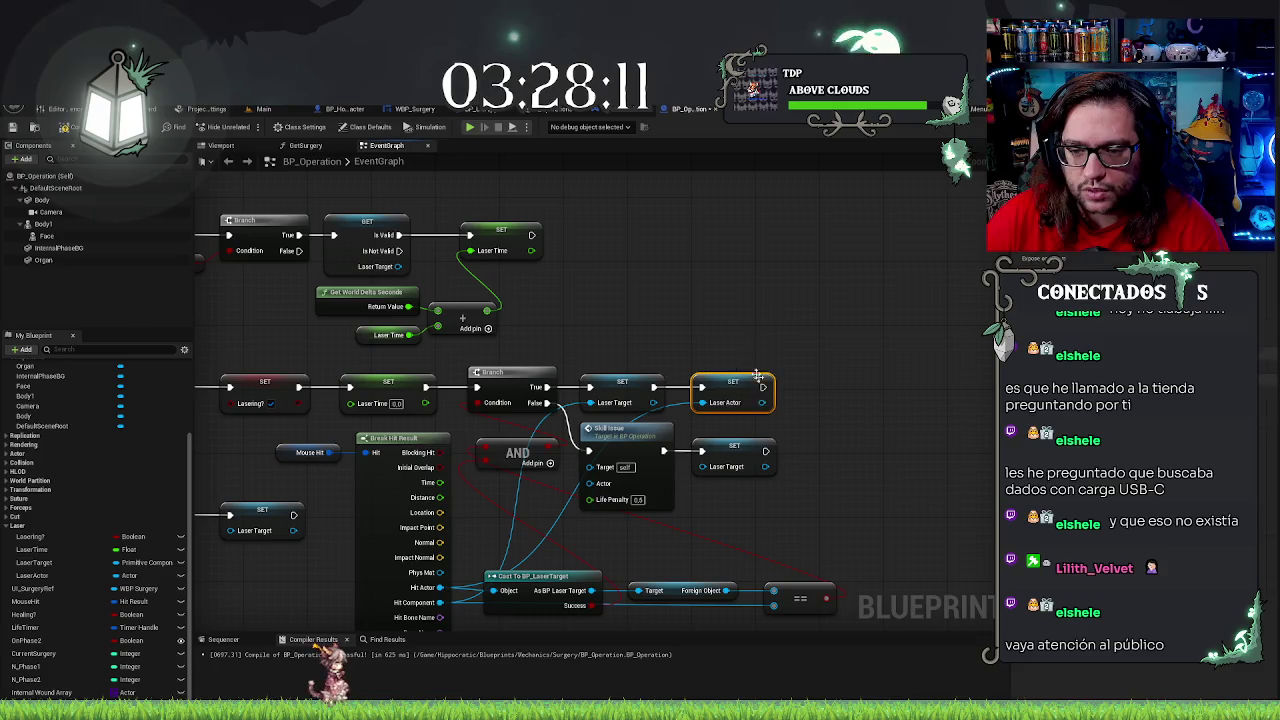
pyautogui.click(765, 344)
pyautogui.moveTo(765, 344); pyautogui.dragTo(805, 333)
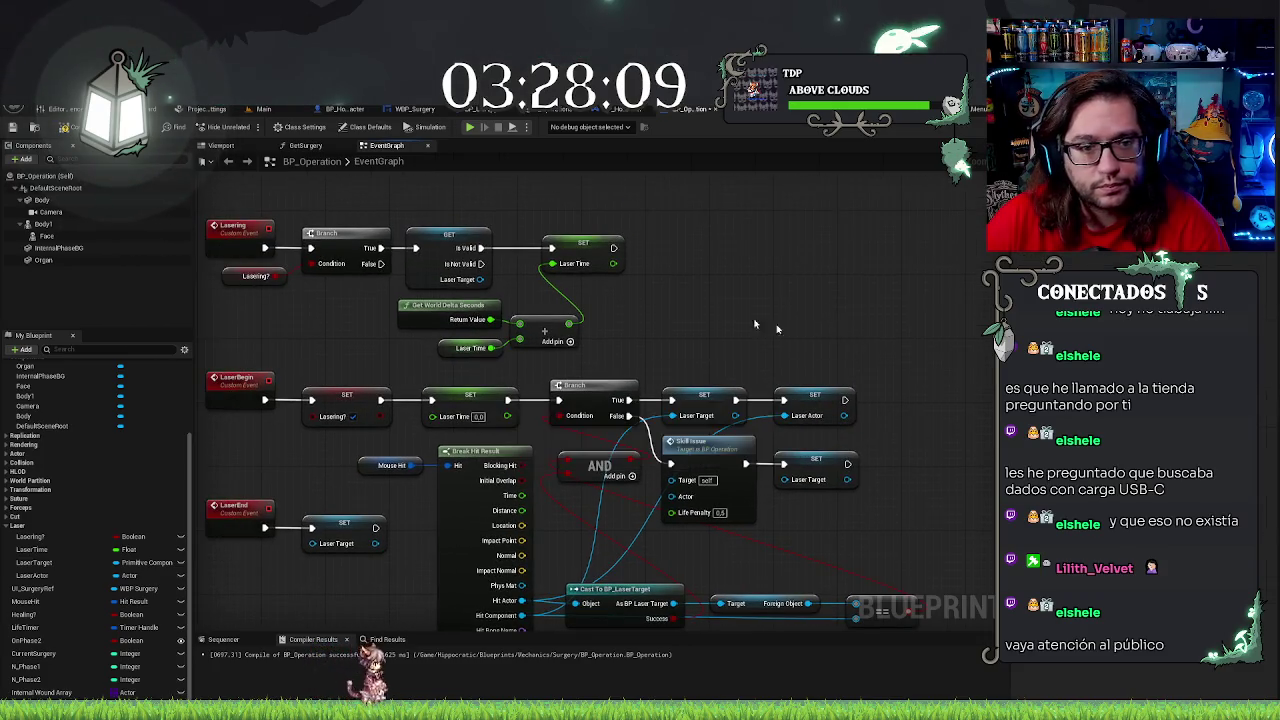
pyautogui.click(70, 127)
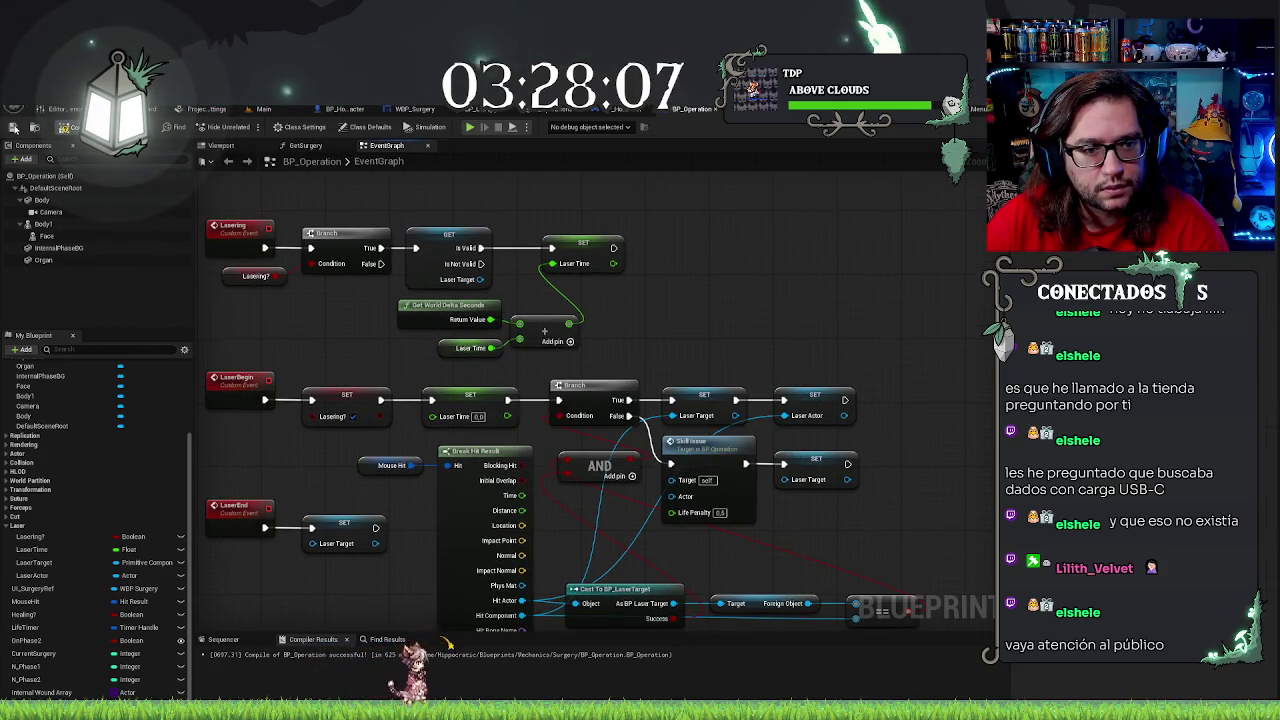
pyautogui.moveTo(753, 258); pyautogui.dragTo(825, 283)
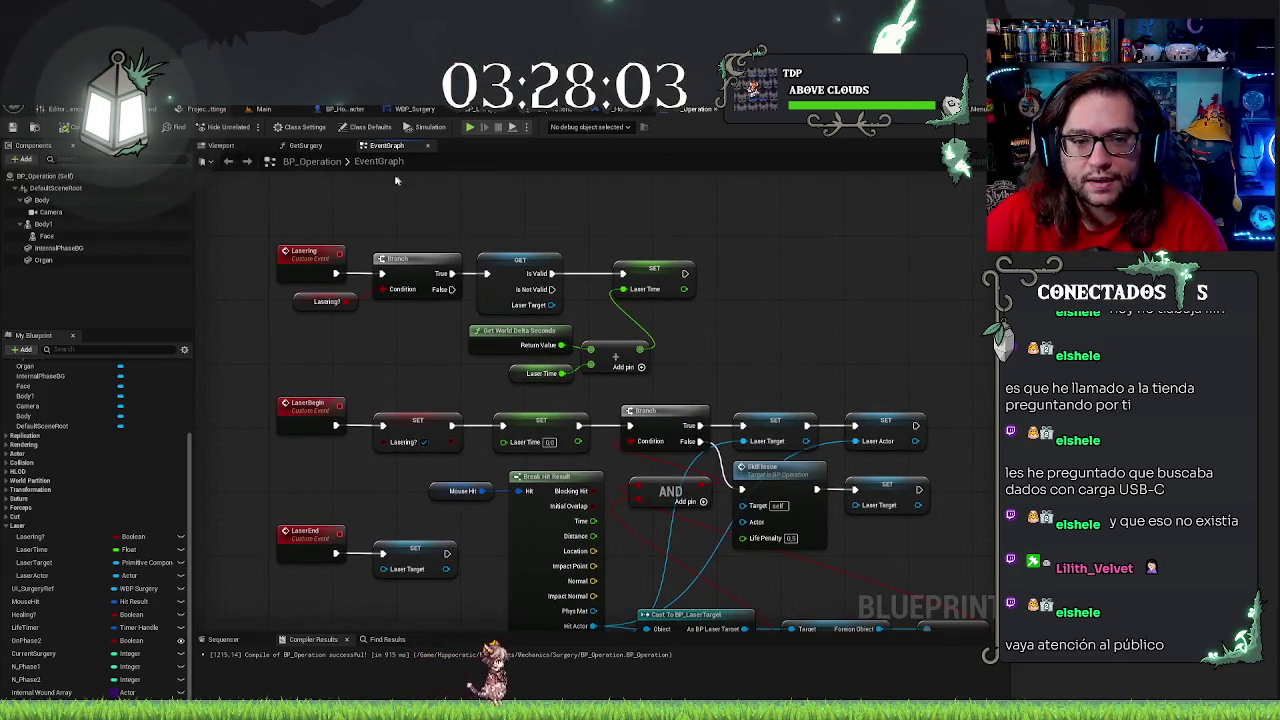
# Rearrange the cast, comparison and LaserEnd nodes to make room beside the Lasering chain
pyautogui.click(528, 276)
pyautogui.moveTo(551, 574); pyautogui.dragTo(533, 384)
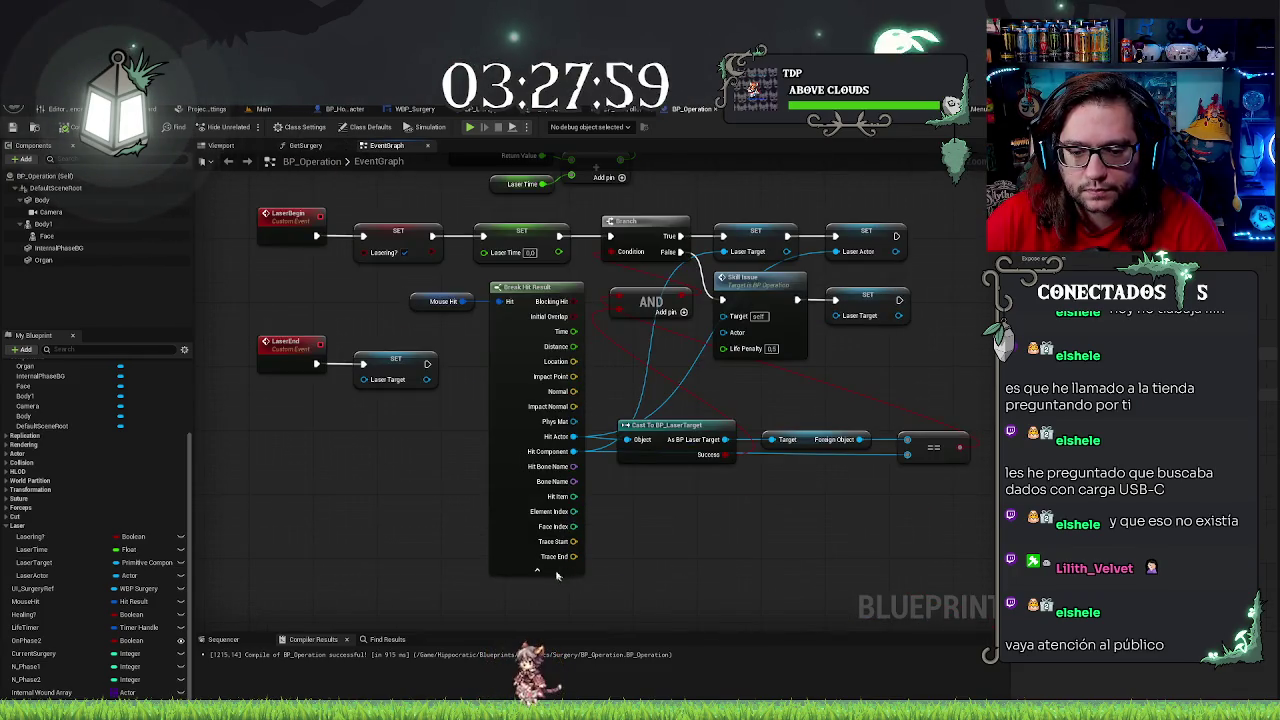
pyautogui.moveTo(546, 476)
pyautogui.mouseDown()
pyautogui.moveTo(874, 412)
pyautogui.moveTo(932, 437)
pyautogui.moveTo(900, 381)
pyautogui.mouseUp()
pyautogui.click(783, 464)
pyautogui.moveTo(783, 464); pyautogui.dragTo(815, 570)
pyautogui.moveTo(284, 436)
pyautogui.mouseDown()
pyautogui.moveTo(330, 505)
pyautogui.moveTo(415, 518)
pyautogui.mouseUp()
pyautogui.press('Down')
pyautogui.press('Down')
pyautogui.press('Down')
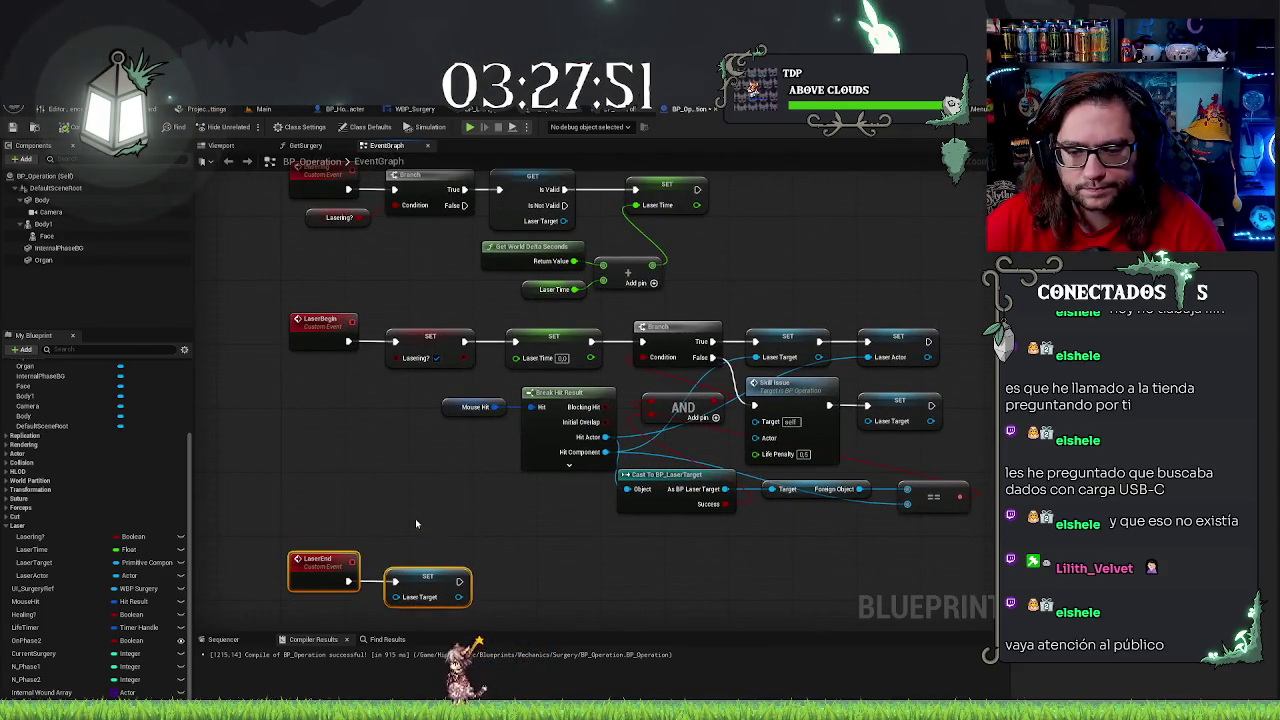
pyautogui.moveTo(417, 522); pyautogui.dragTo(462, 613)
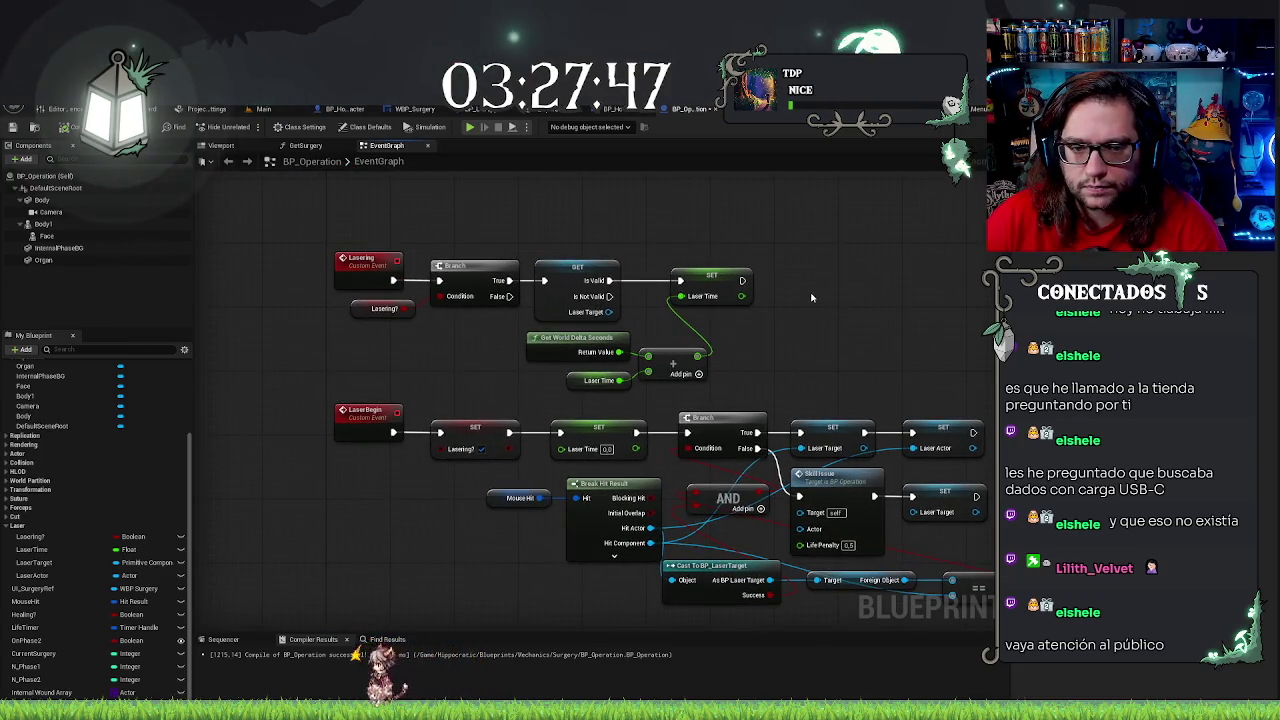
pyautogui.moveTo(781, 299); pyautogui.dragTo(690, 357)
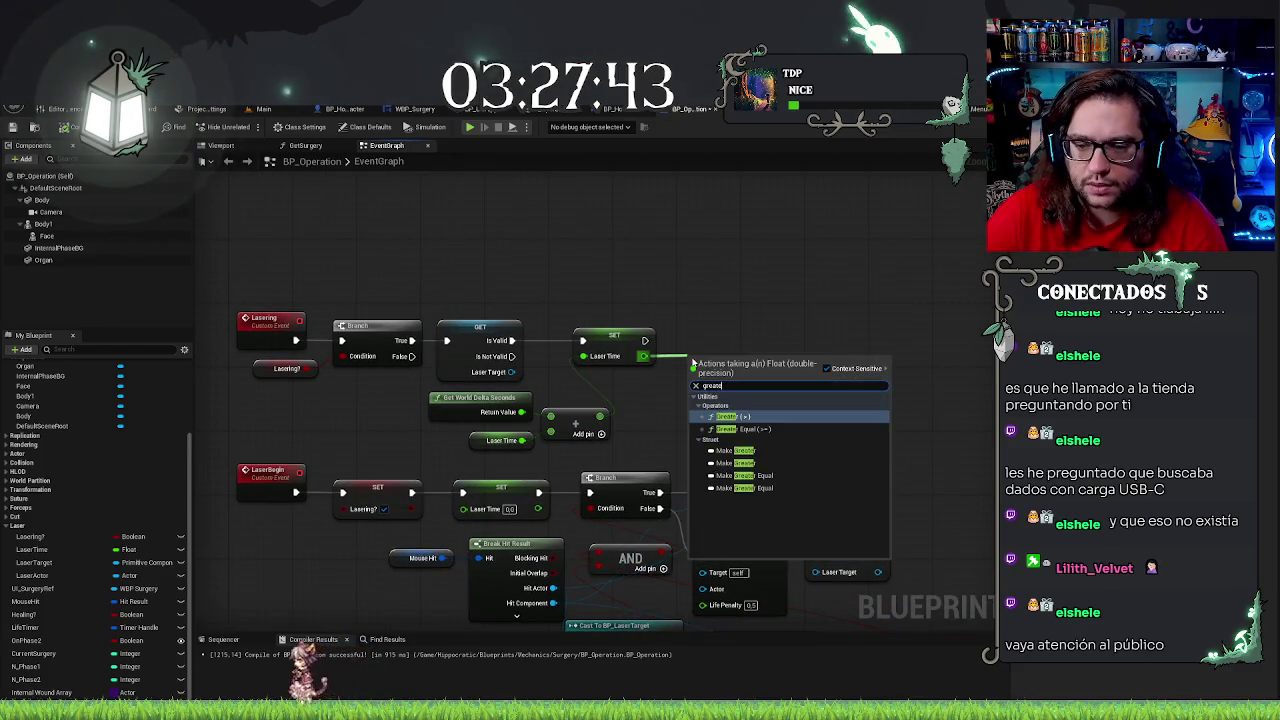
# Add a Laser Time > 3.0 check driving a Branch after the Laser Time setter
pyautogui.click(730, 400)
pyautogui.click(710, 376)
pyautogui.write('3')
pyautogui.click(776, 363)
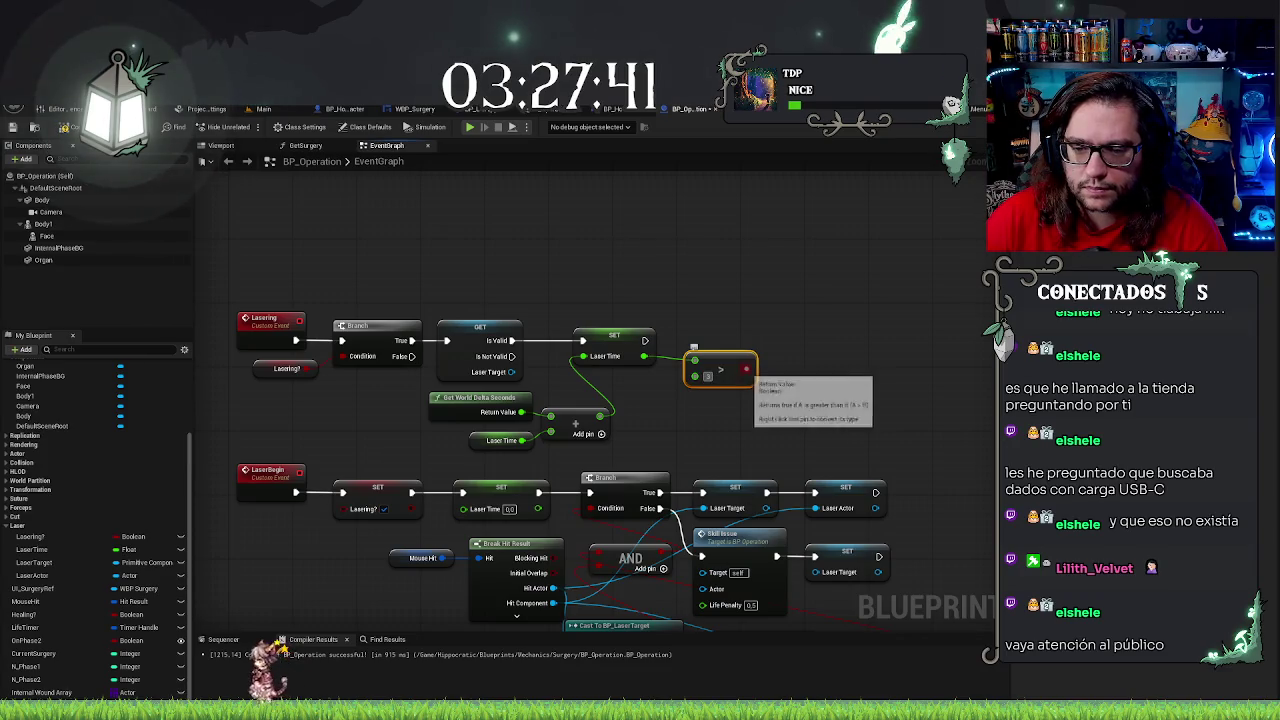
pyautogui.click(762, 370)
pyautogui.moveTo(770, 373); pyautogui.dragTo(798, 308)
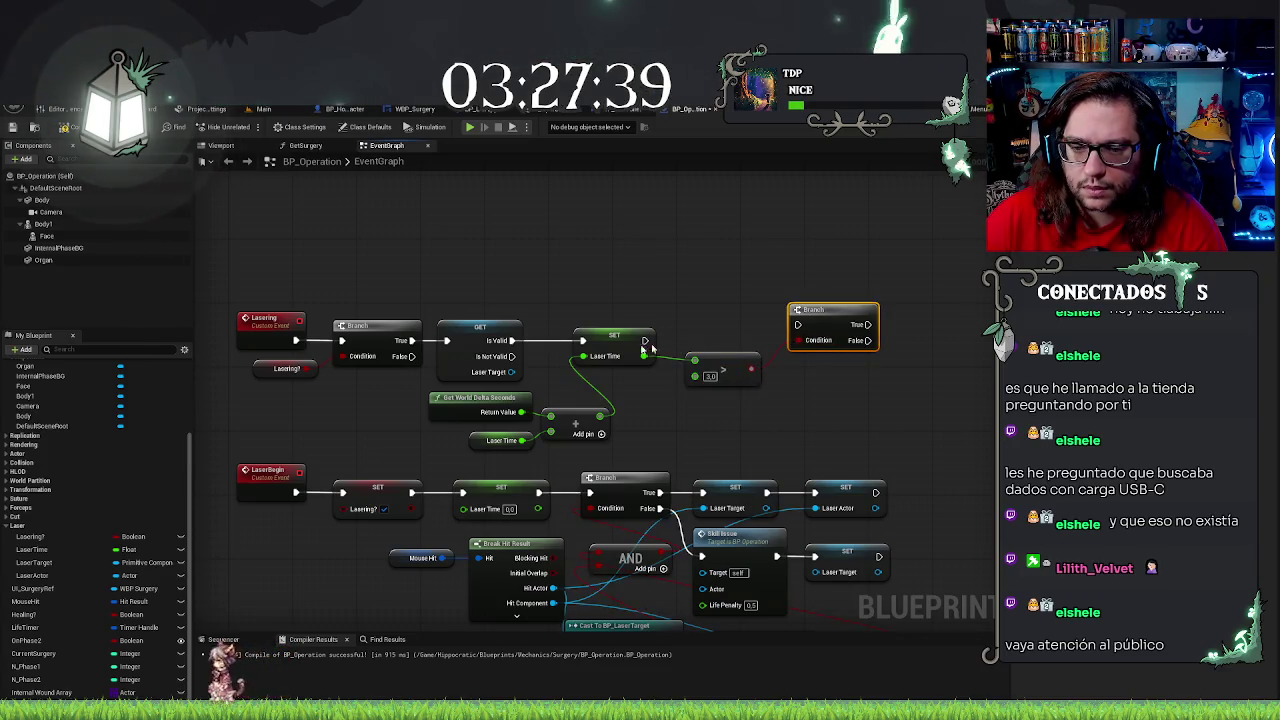
pyautogui.moveTo(645, 347); pyautogui.dragTo(818, 332)
pyautogui.moveTo(715, 367); pyautogui.dragTo(708, 367)
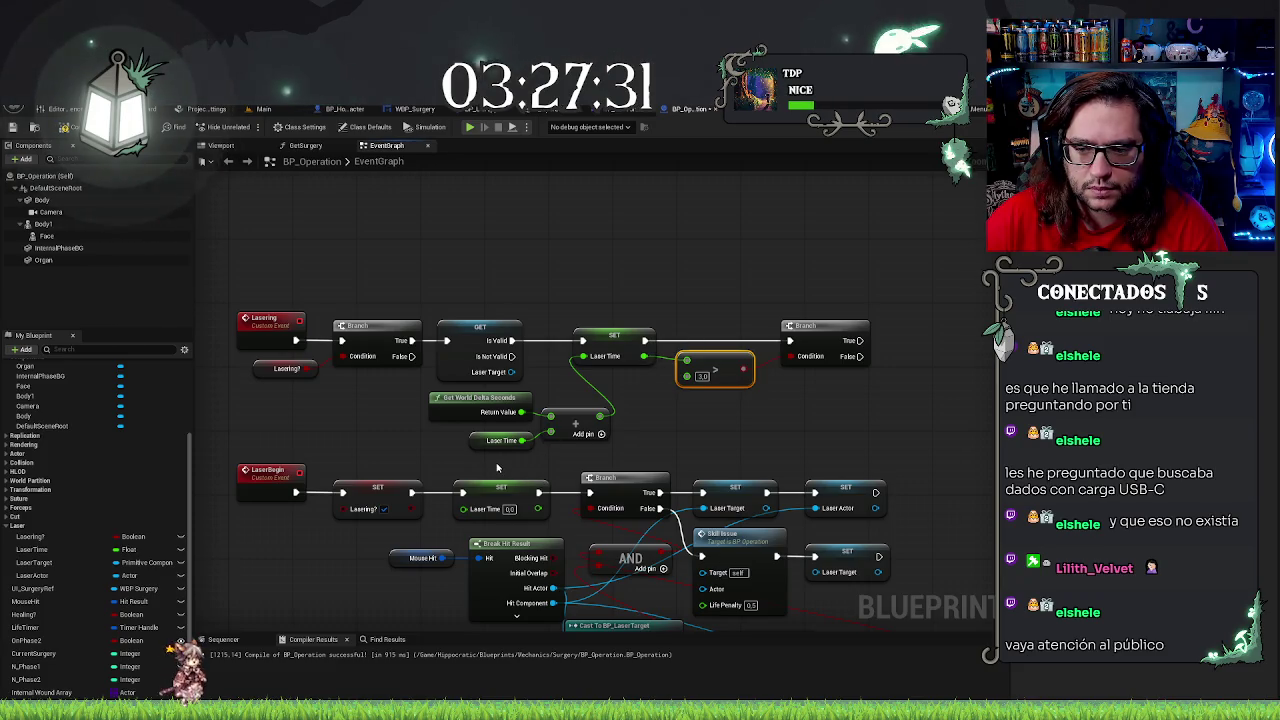
# Destroy the Laser Actor on the Branch's True output
pyautogui.click(881, 413)
pyautogui.click(870, 505)
pyautogui.moveTo(877, 428); pyautogui.dragTo(771, 417)
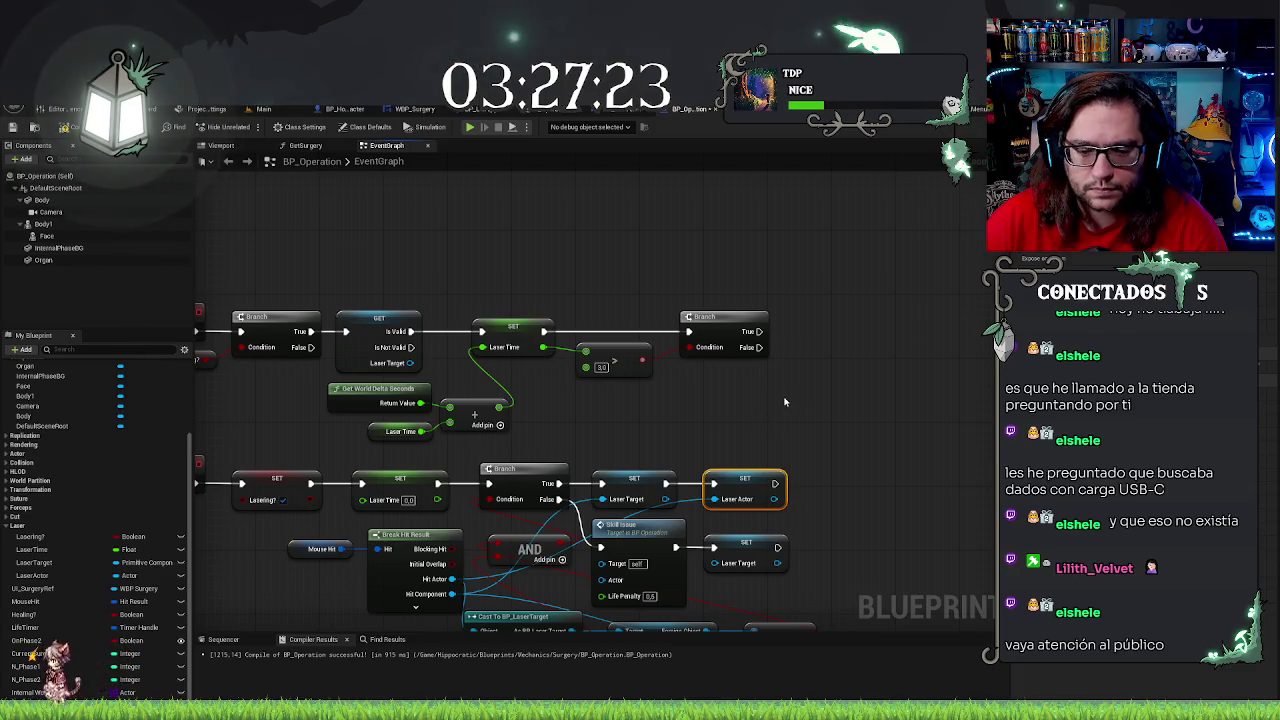
pyautogui.moveTo(40, 575)
pyautogui.mouseDown()
pyautogui.moveTo(816, 352)
pyautogui.moveTo(799, 305)
pyautogui.moveTo(757, 343)
pyautogui.moveTo(759, 331)
pyautogui.mouseUp()
pyautogui.write('destroy')
pyautogui.press('Return')
pyautogui.moveTo(824, 407); pyautogui.dragTo(886, 397)
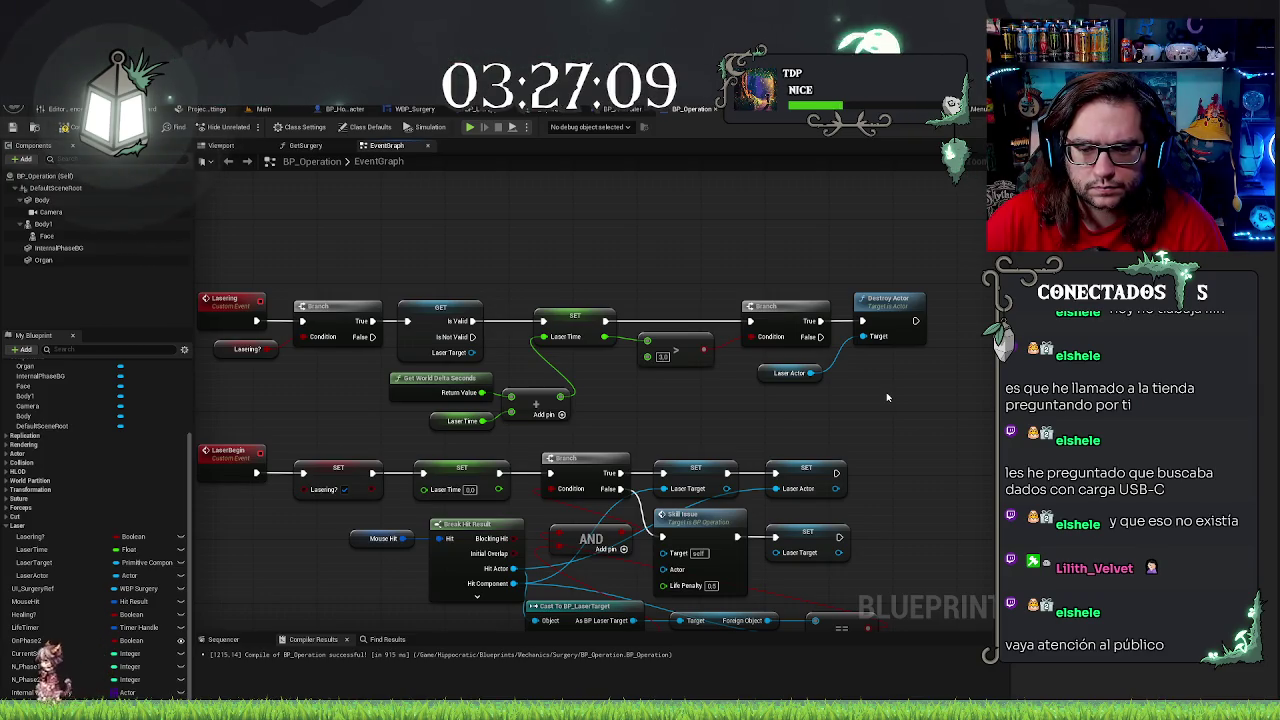
# Reset Laser Time to 0.0 in LaserEnd right after clearing Laser Target
pyautogui.moveTo(718, 439); pyautogui.dragTo(743, 429)
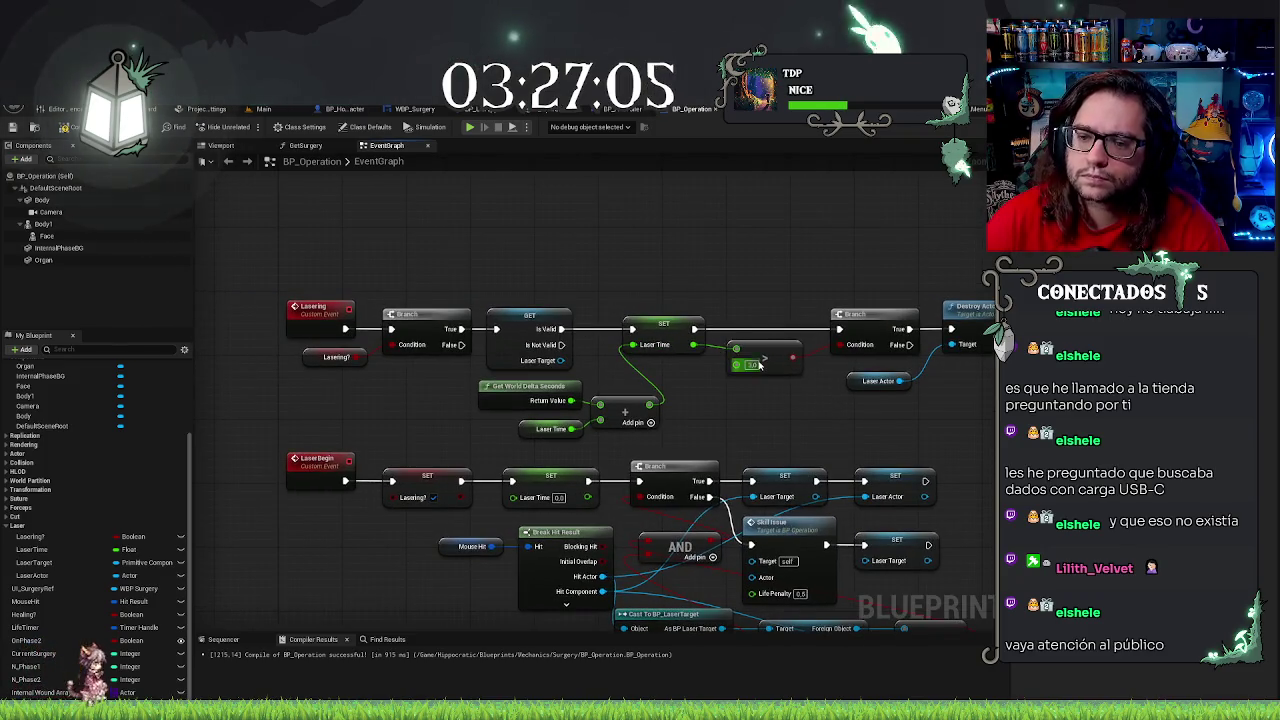
pyautogui.click(697, 298)
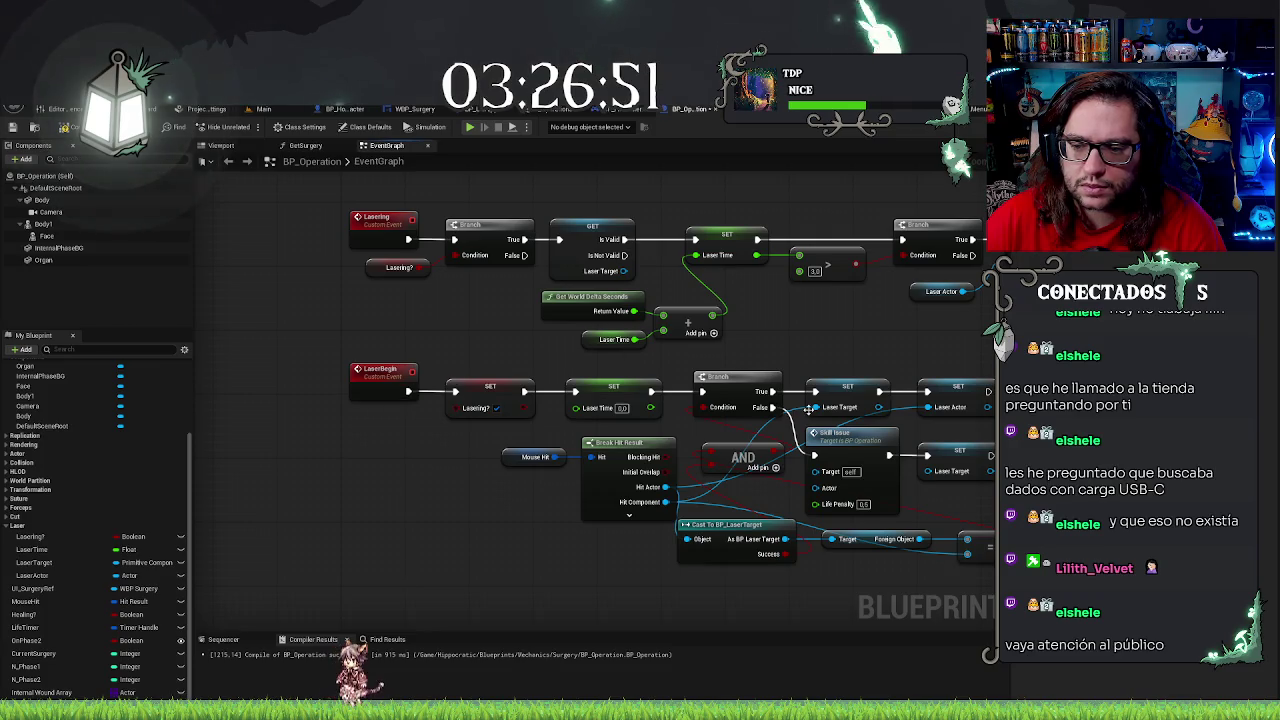
pyautogui.moveTo(750, 390); pyautogui.dragTo(667, 318)
pyautogui.moveTo(497, 511); pyautogui.dragTo(610, 394)
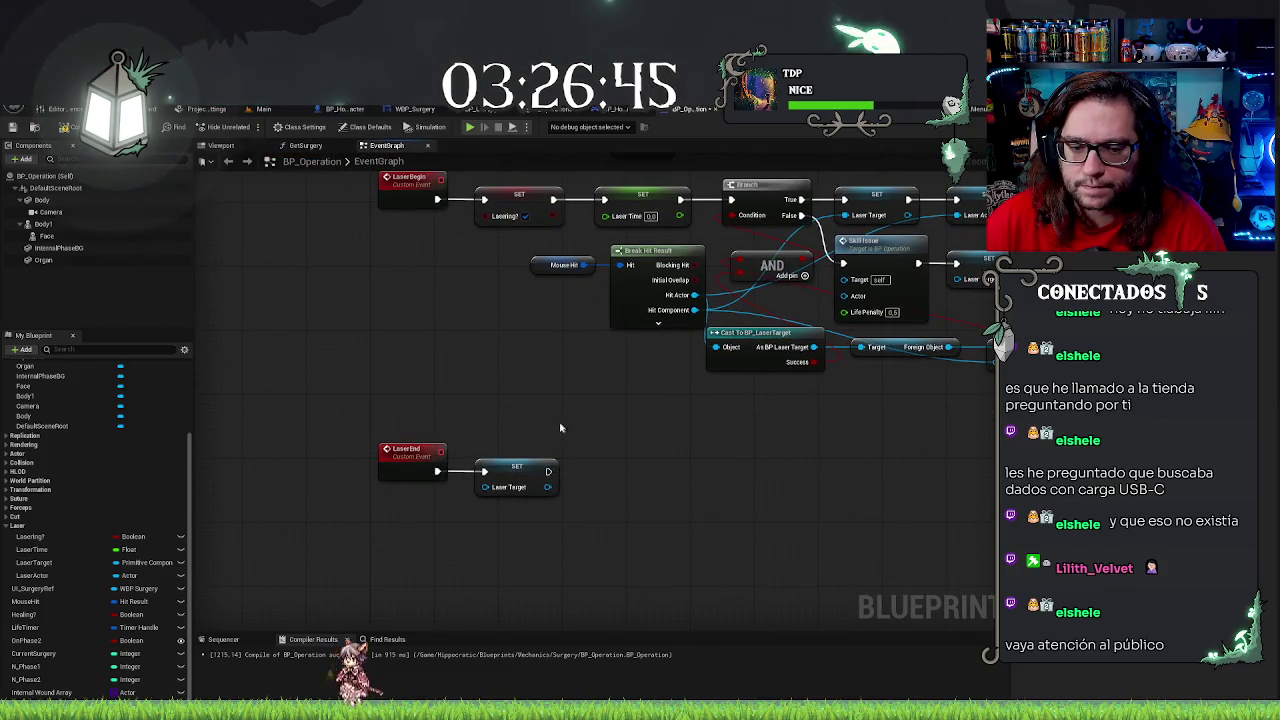
pyautogui.moveTo(31, 549)
pyautogui.mouseDown()
pyautogui.moveTo(548, 514)
pyautogui.moveTo(610, 482)
pyautogui.moveTo(596, 471)
pyautogui.mouseUp()
pyautogui.click(579, 393)
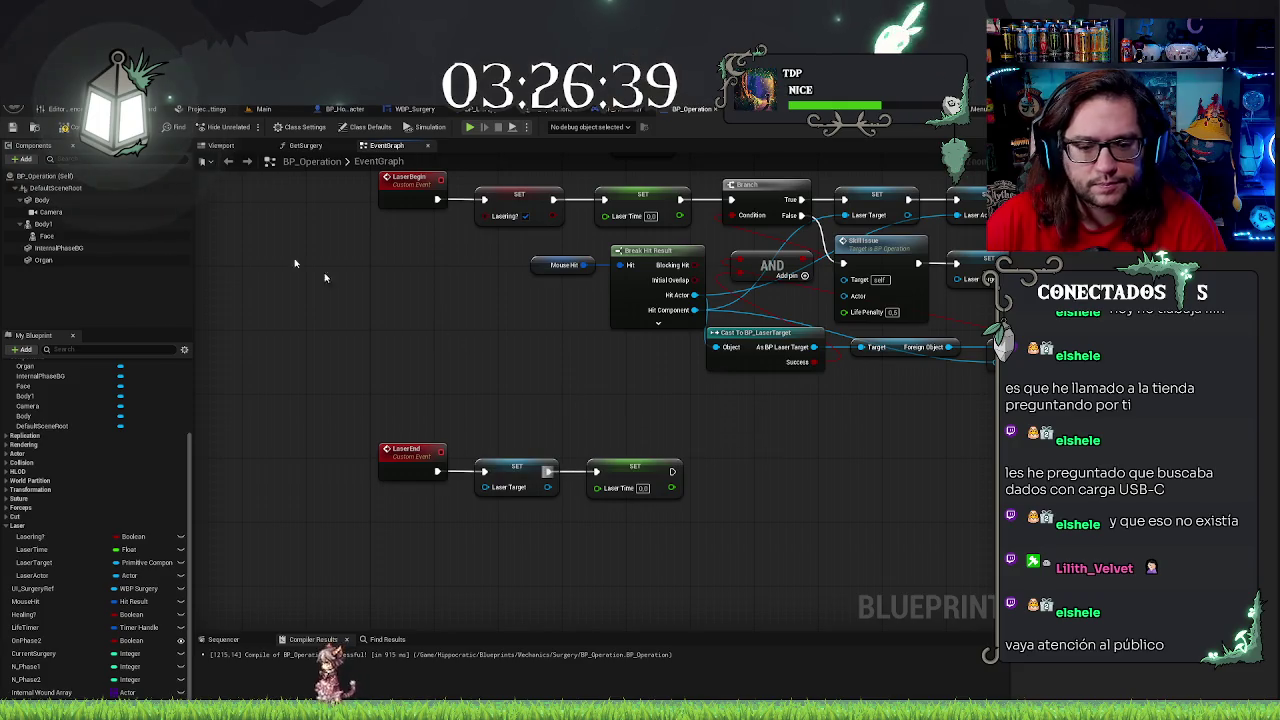
# Compile BP_Operation and return to the main level editor
pyautogui.click(15, 126)
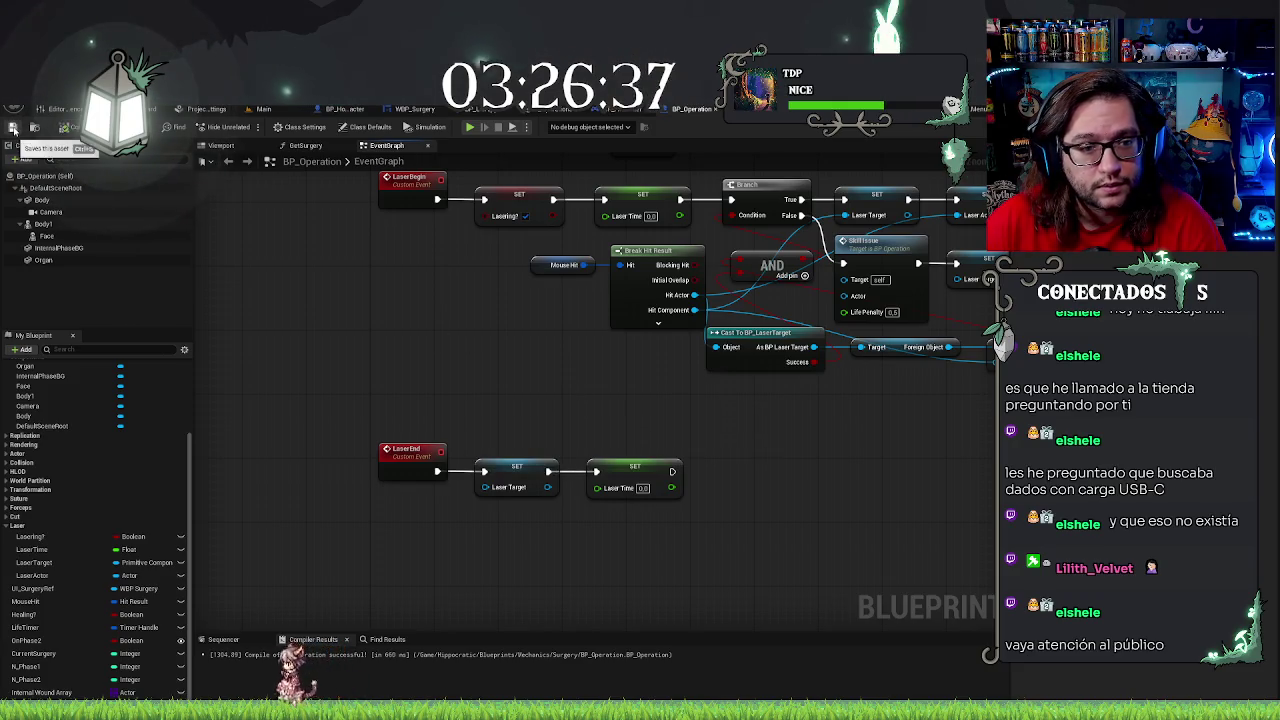
pyautogui.moveTo(573, 260); pyautogui.dragTo(621, 355)
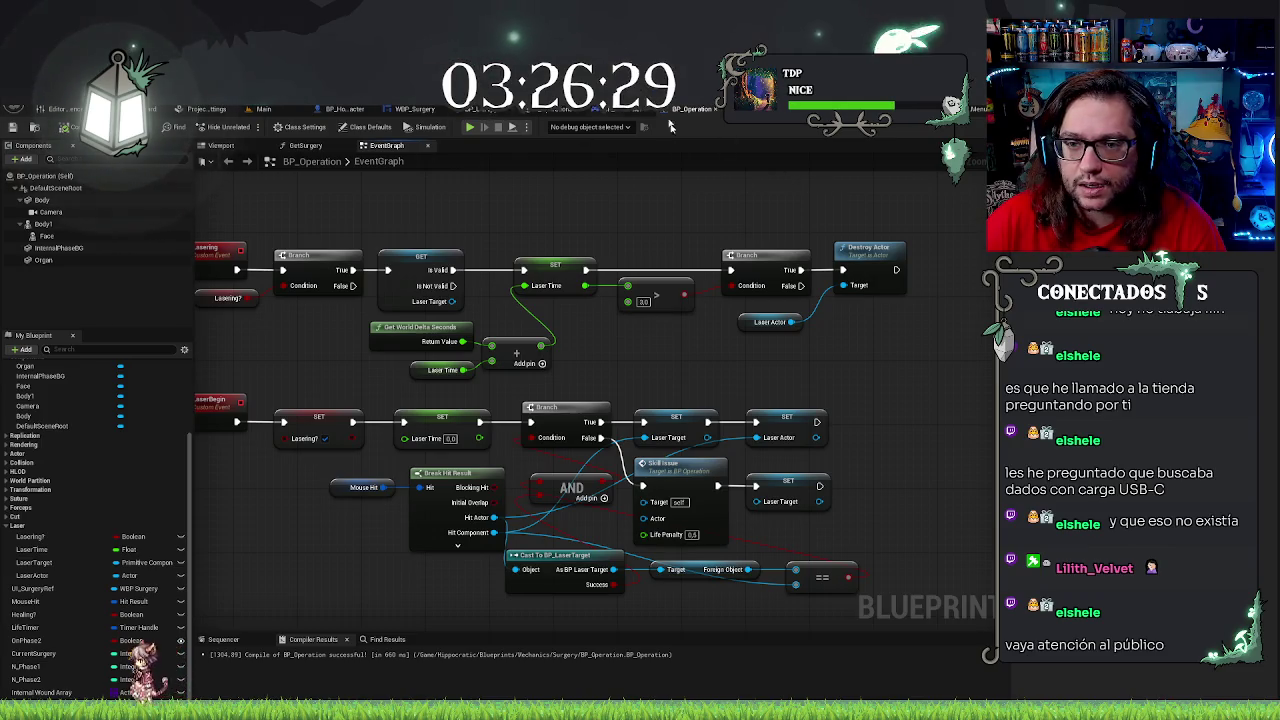
pyautogui.click(263, 108)
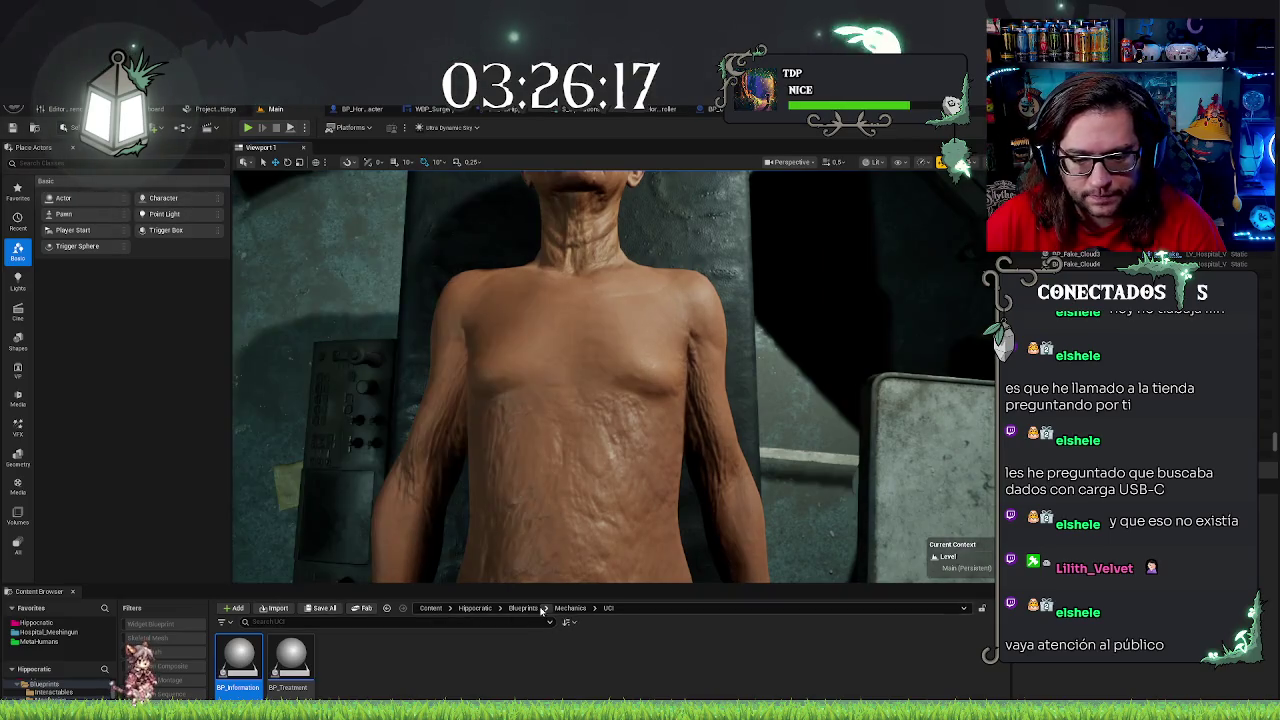
# Place BP_LaserTarget from Mechanics > Surgery on the patient's chest and save the level
pyautogui.click(403, 608)
pyautogui.doubleClick(240, 657)
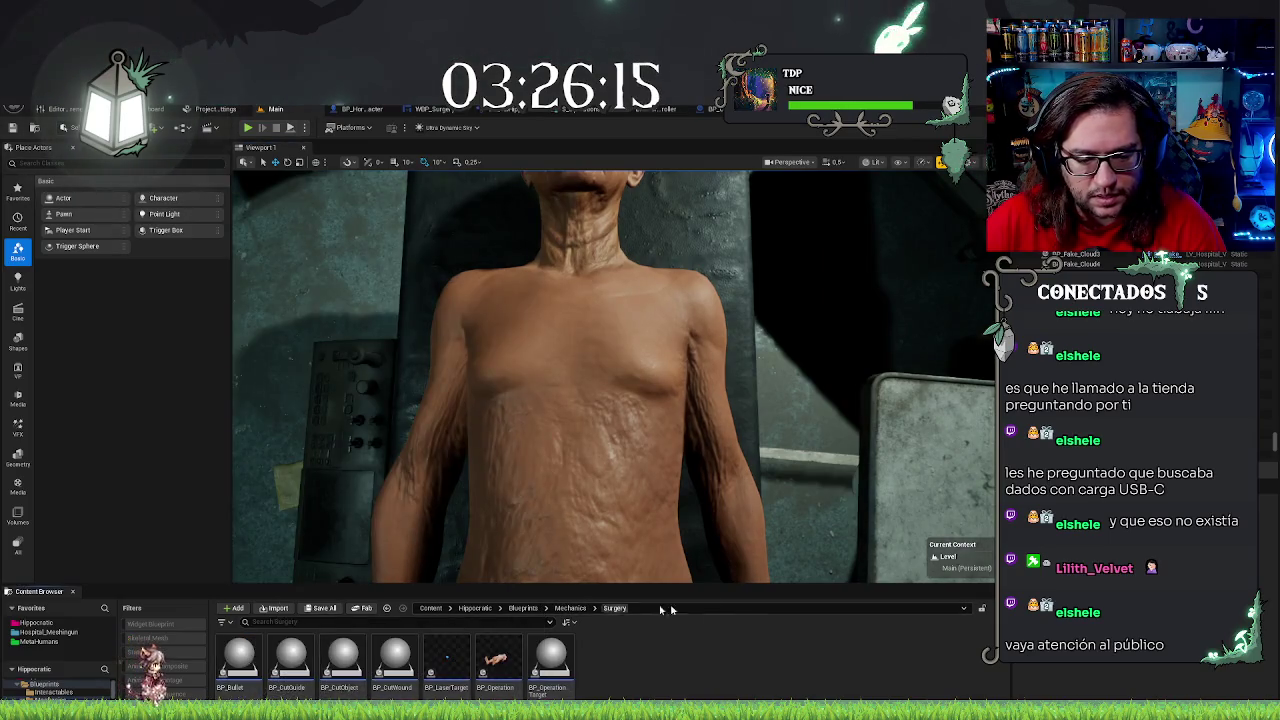
pyautogui.moveTo(446, 660)
pyautogui.mouseDown()
pyautogui.moveTo(586, 530)
pyautogui.moveTo(591, 413)
pyautogui.moveTo(670, 420)
pyautogui.moveTo(605, 424)
pyautogui.moveTo(510, 316)
pyautogui.moveTo(514, 332)
pyautogui.mouseUp()
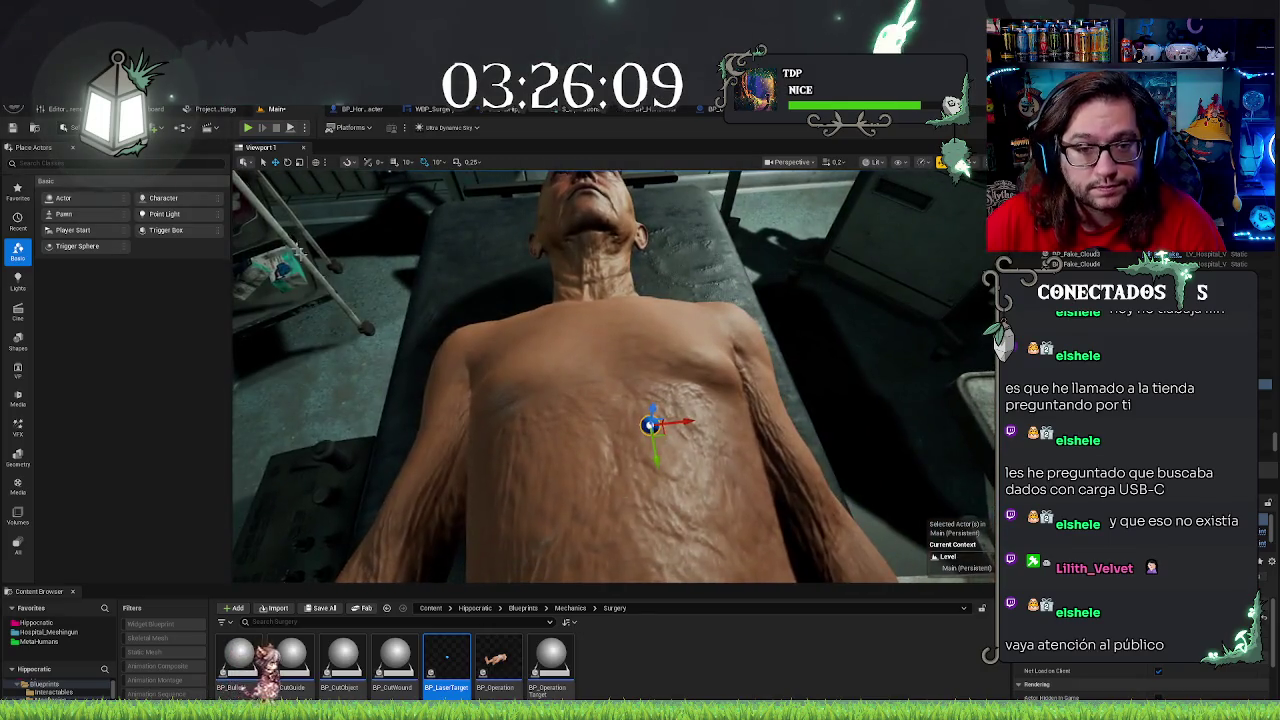
pyautogui.hotkey('ctrl', 's')
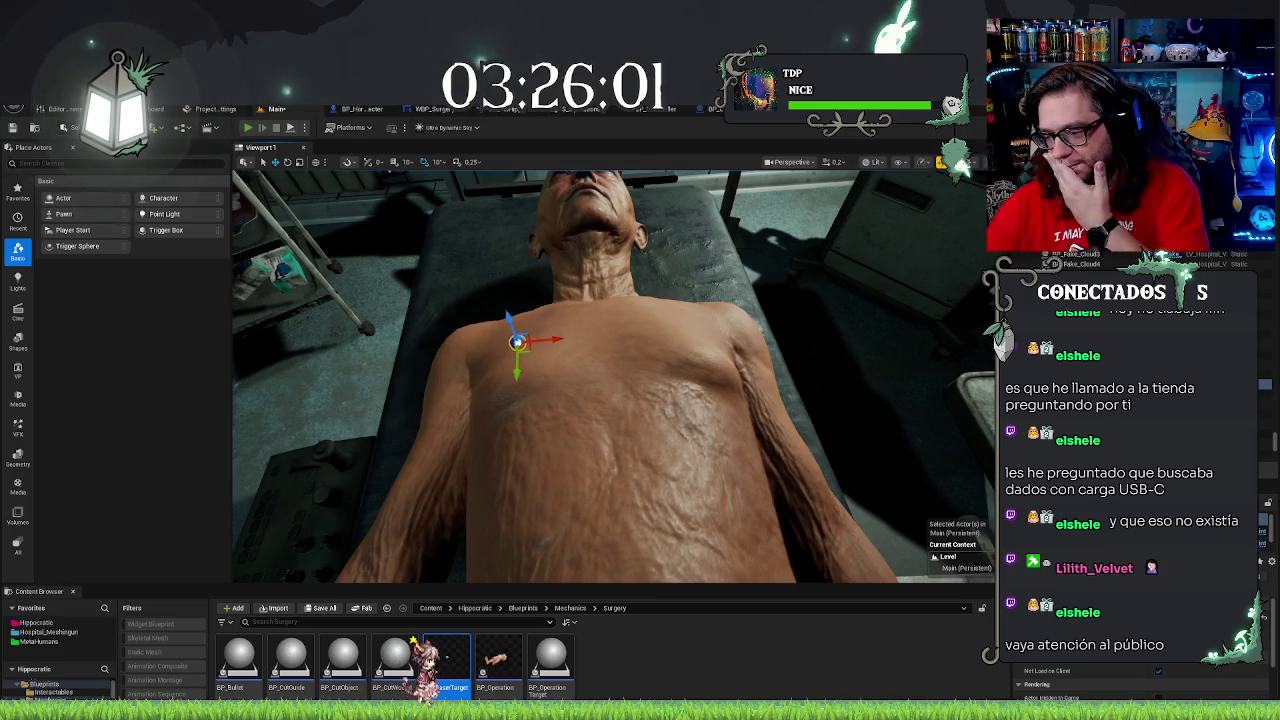
# Playtest the level, stop, and go back to the BP_Operation graph
pyautogui.hotkey('alt', 'p')
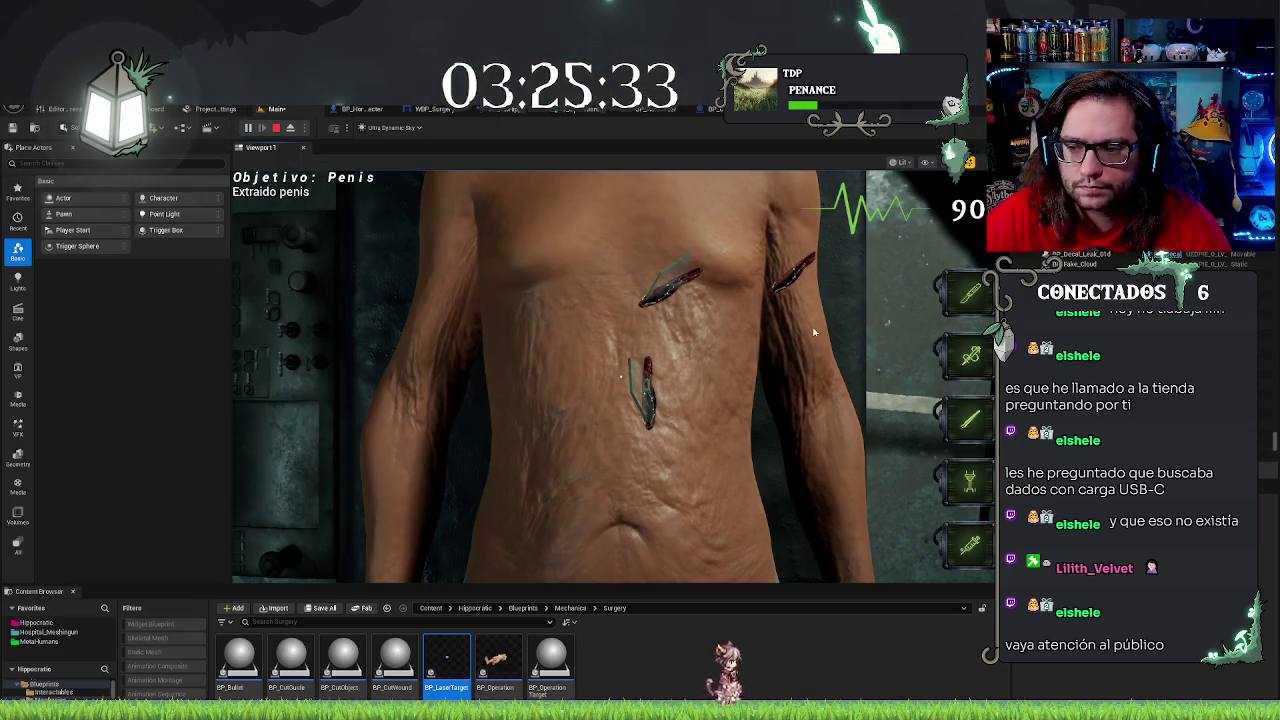
pyautogui.click(276, 127)
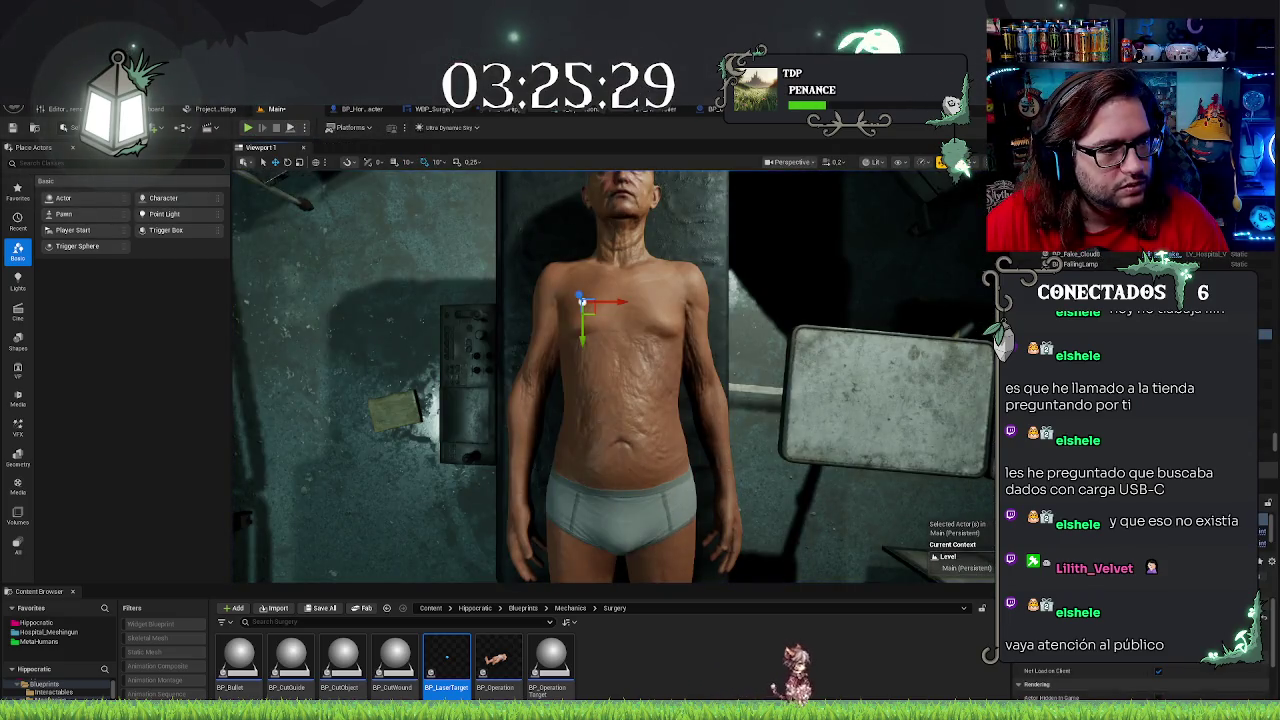
pyautogui.click(708, 108)
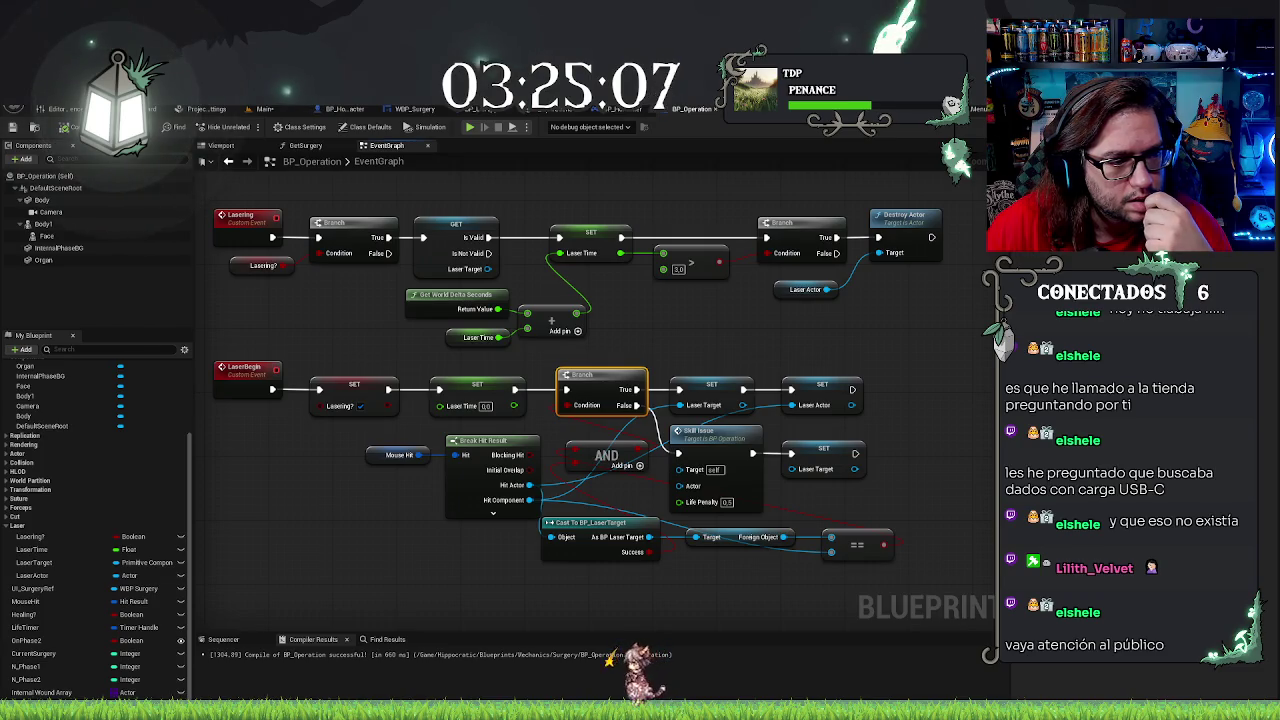
# Convert the Cast To BP_LaserTarget node into an impure, executing cast
pyautogui.click(825, 456)
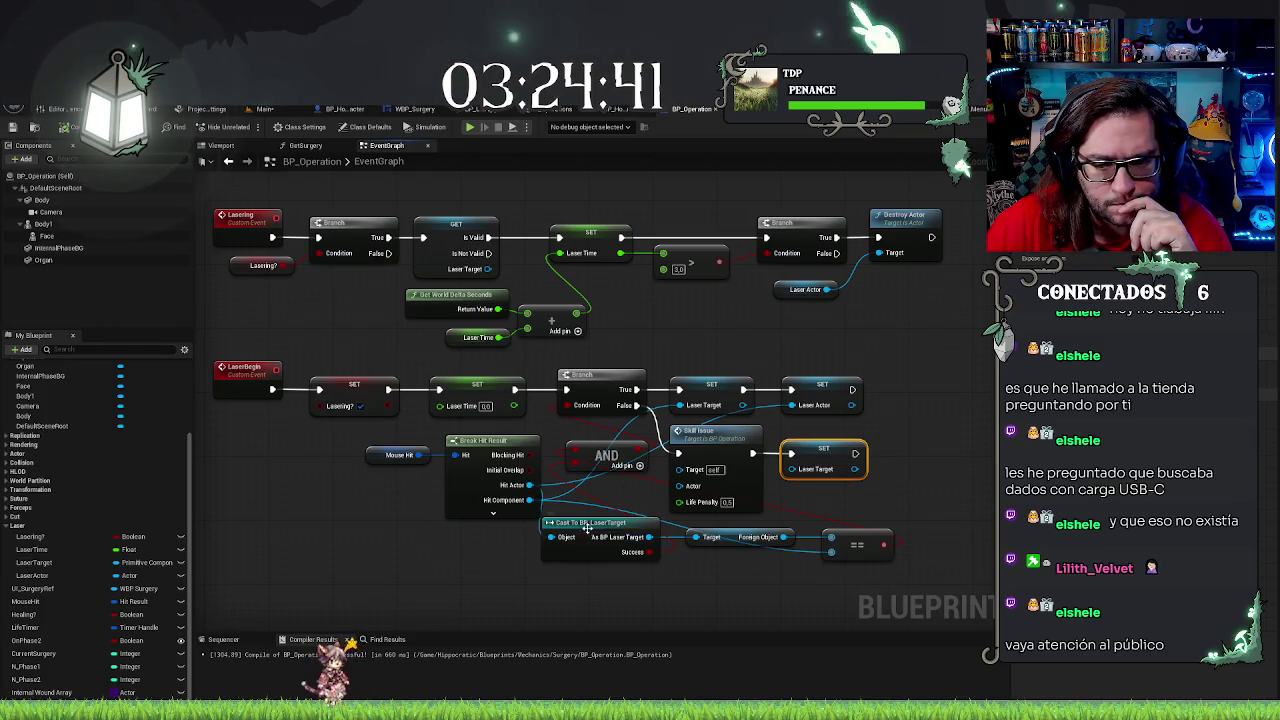
pyautogui.rightClick(584, 524)
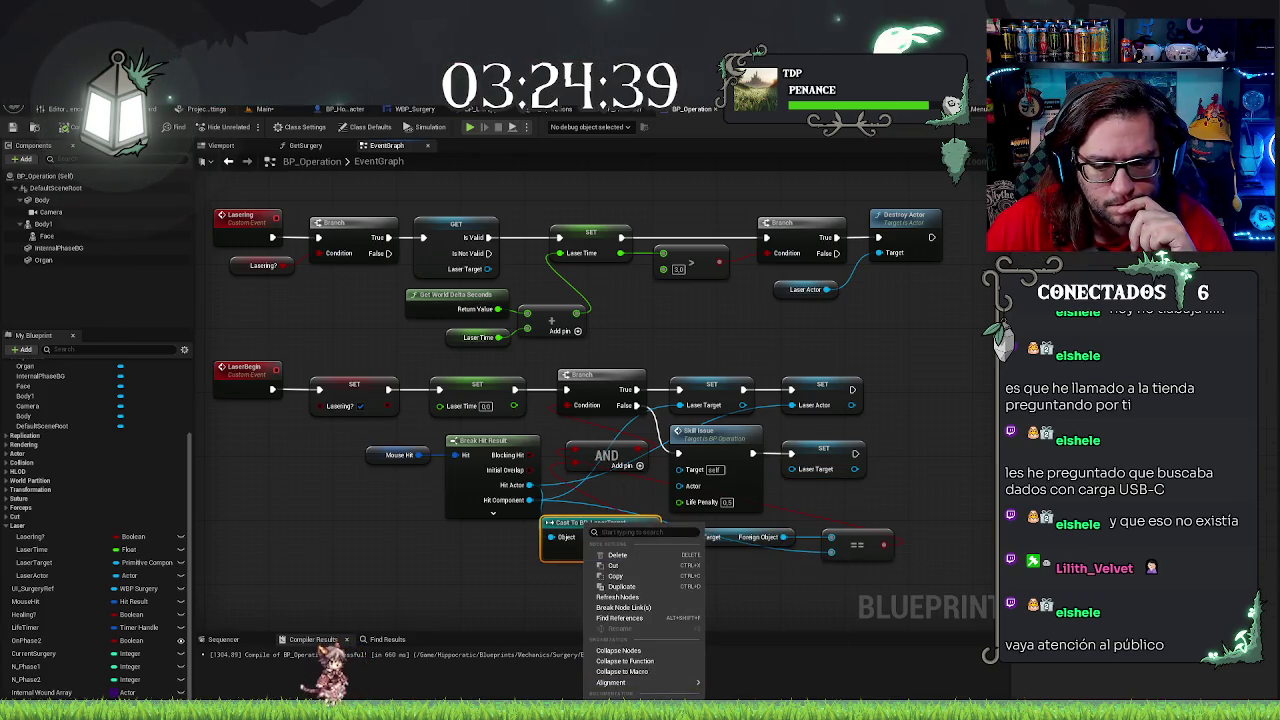
pyautogui.click(633, 601)
# Place the cast beside the Branch and wire it between SET Laser Time and Branch
pyautogui.moveTo(599, 358)
pyautogui.mouseDown()
pyautogui.moveTo(863, 497)
pyautogui.moveTo(830, 465)
pyautogui.moveTo(932, 465)
pyautogui.mouseUp()
pyautogui.moveTo(610, 523); pyautogui.dragTo(606, 380)
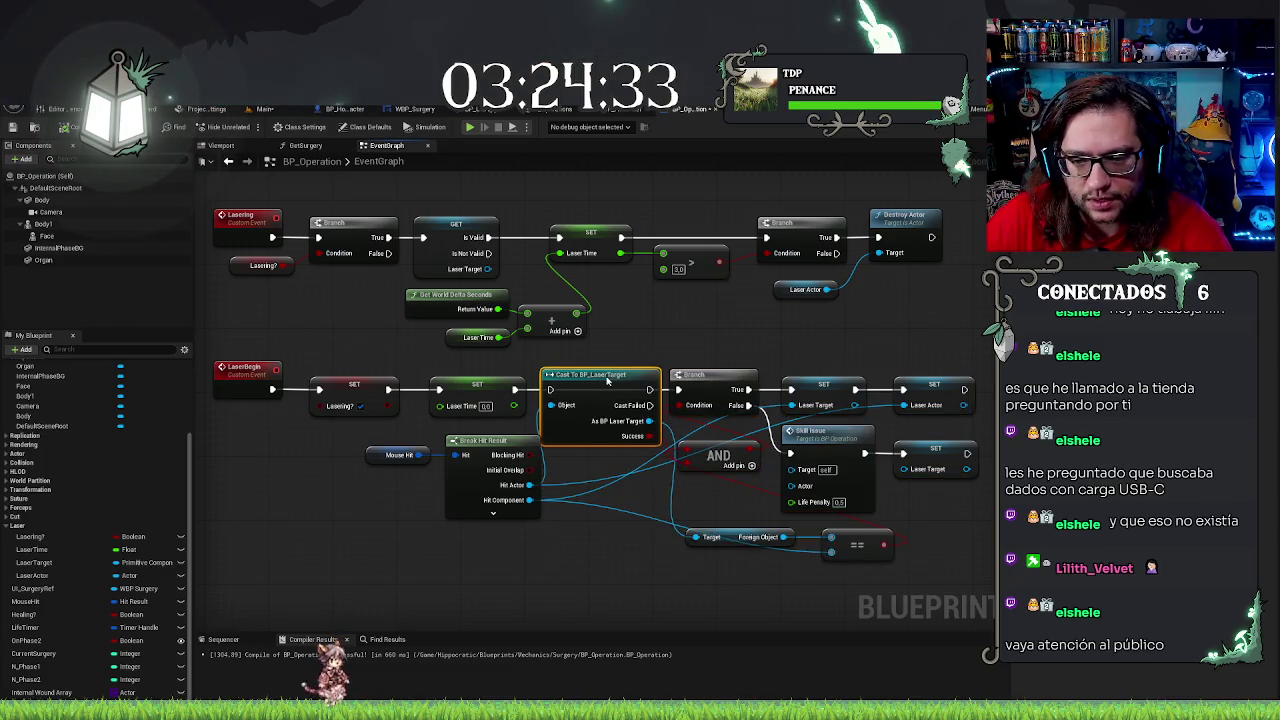
pyautogui.moveTo(476, 381); pyautogui.dragTo(552, 390)
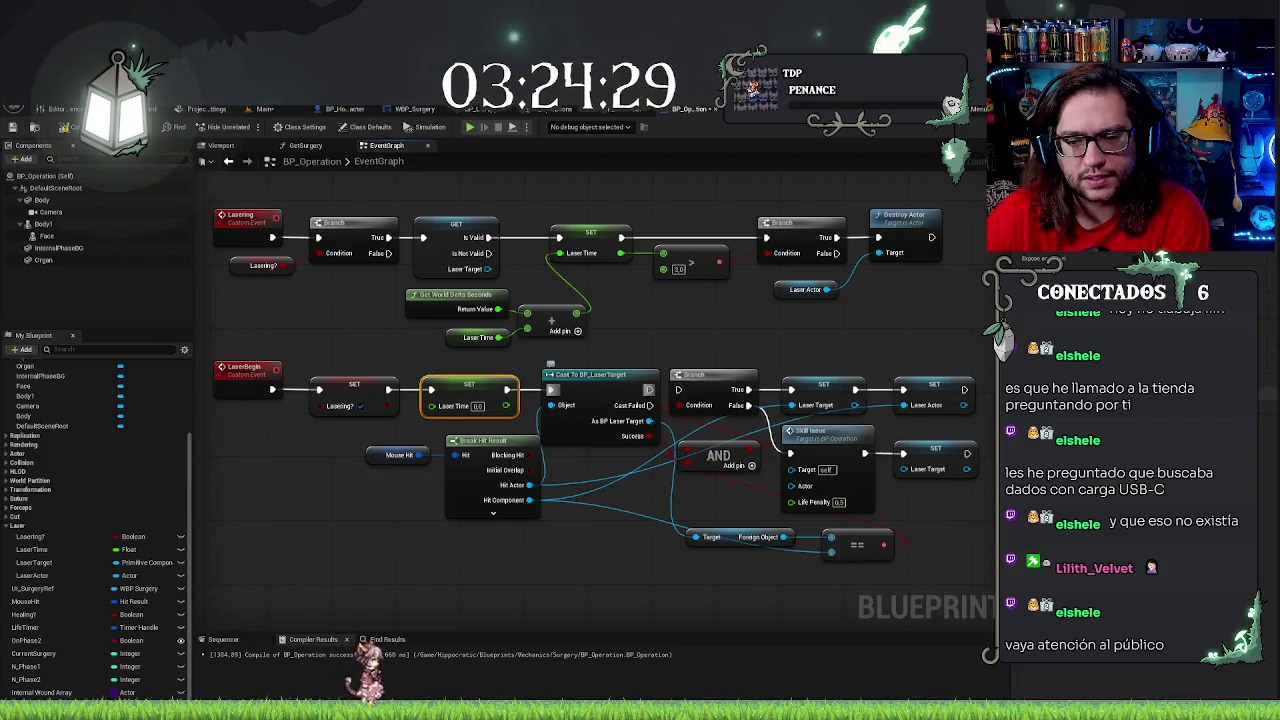
pyautogui.moveTo(650, 389); pyautogui.dragTo(678, 390)
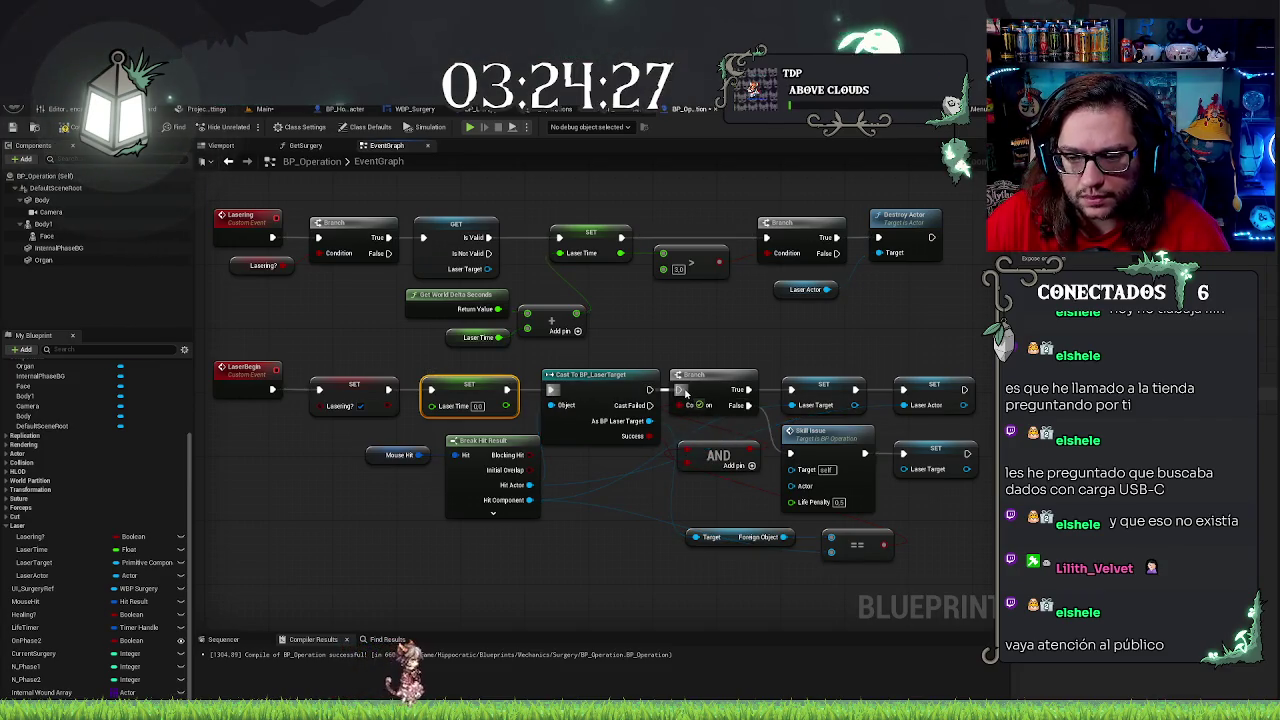